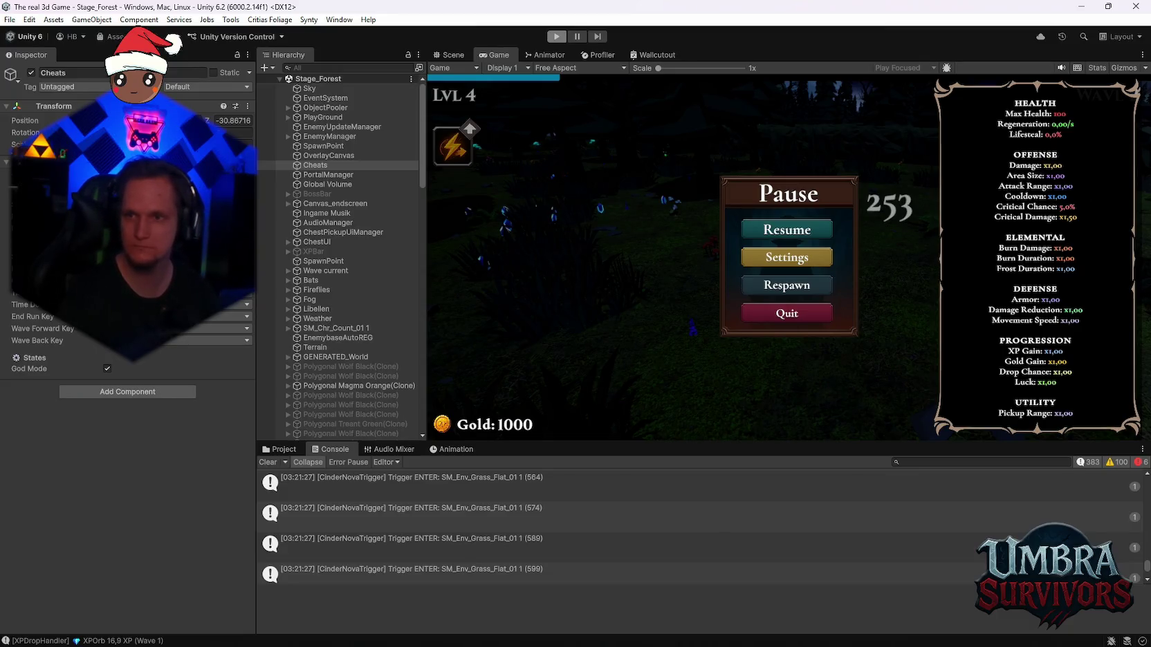
# Exit play mode with Ctrl+P to end the paused Stage_Forest playtest
pyautogui.hotkey('ctrl', 'p')
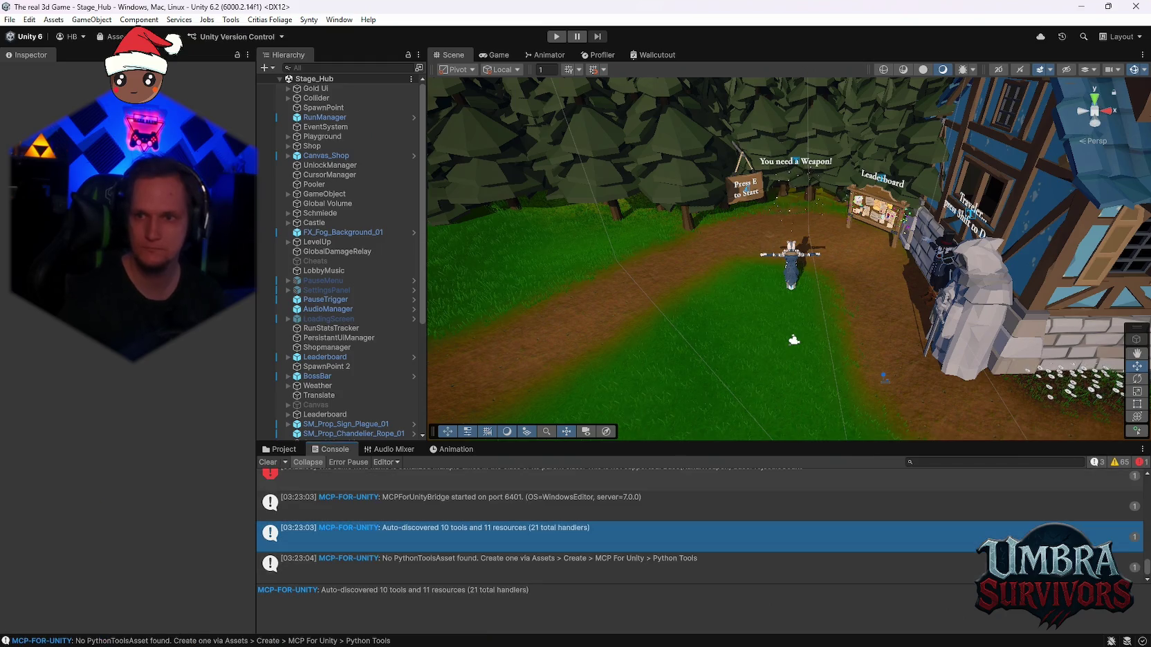
# Start play mode and equip the Fire Staff at the Get a Weapon gate
pyautogui.click(559, 38)
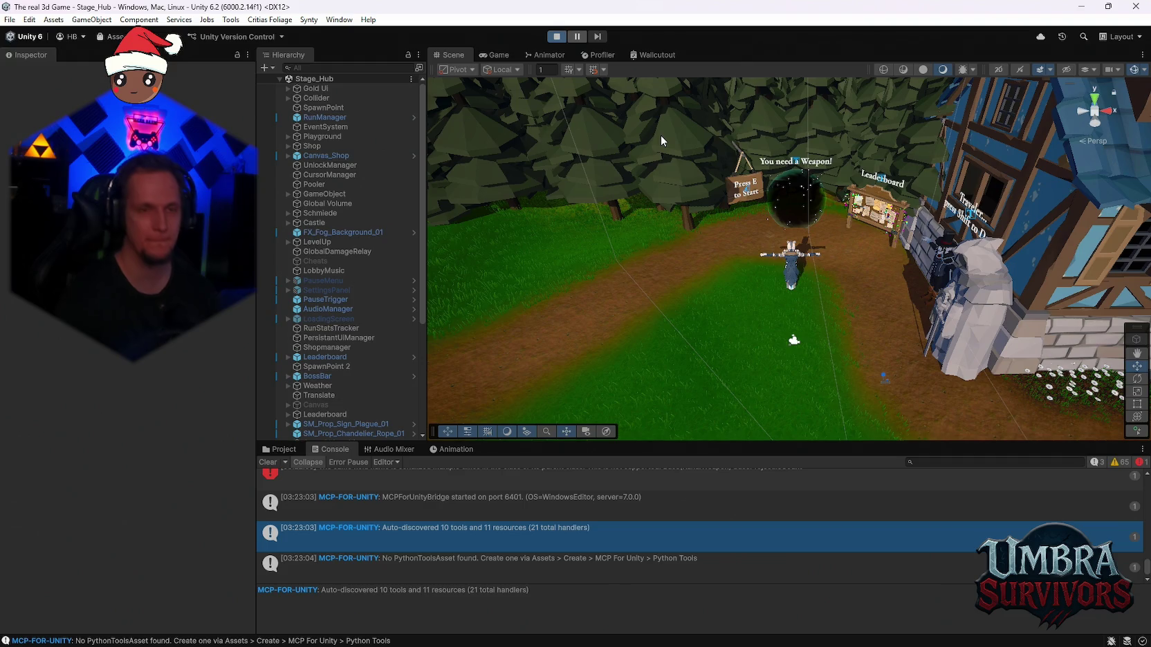
pyautogui.press('e')
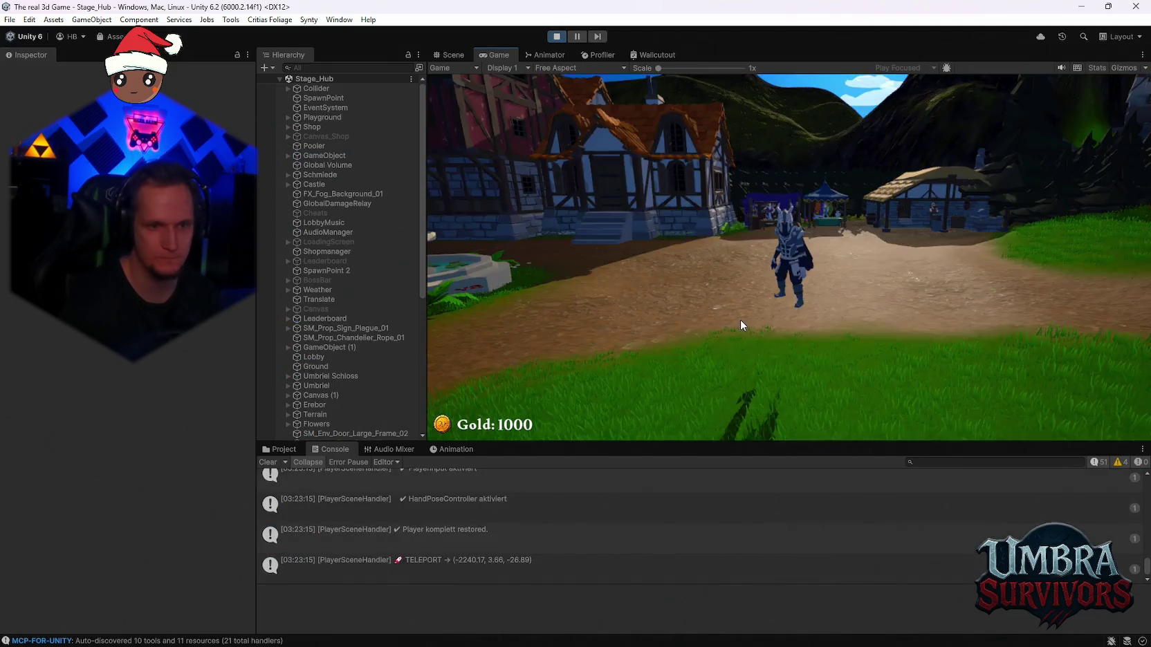
pyautogui.press('w')
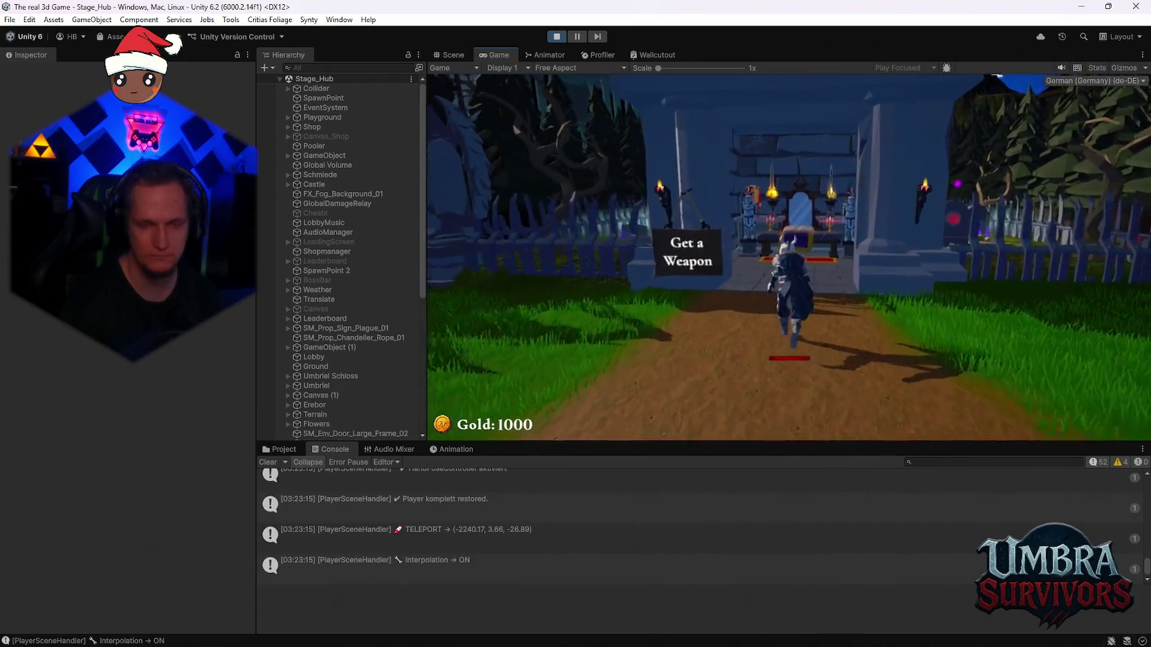
pyautogui.press('e')
pyautogui.click(605, 152)
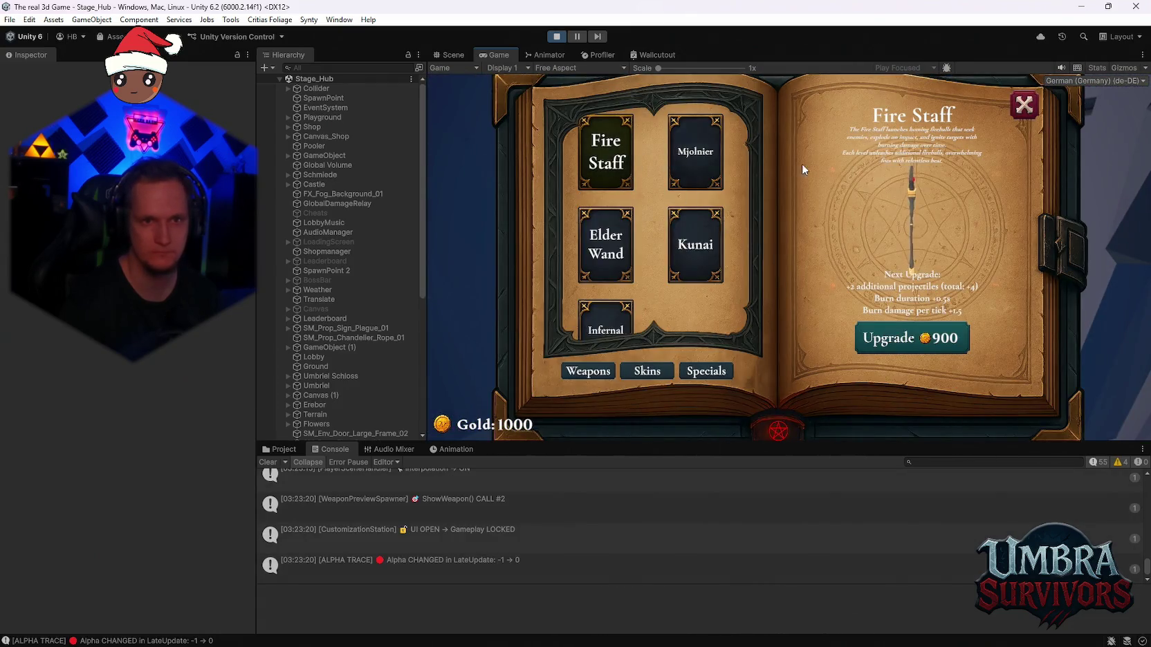
pyautogui.press('Escape')
# Run past the village houses to the portal and enter the forest stage
pyautogui.press('w')
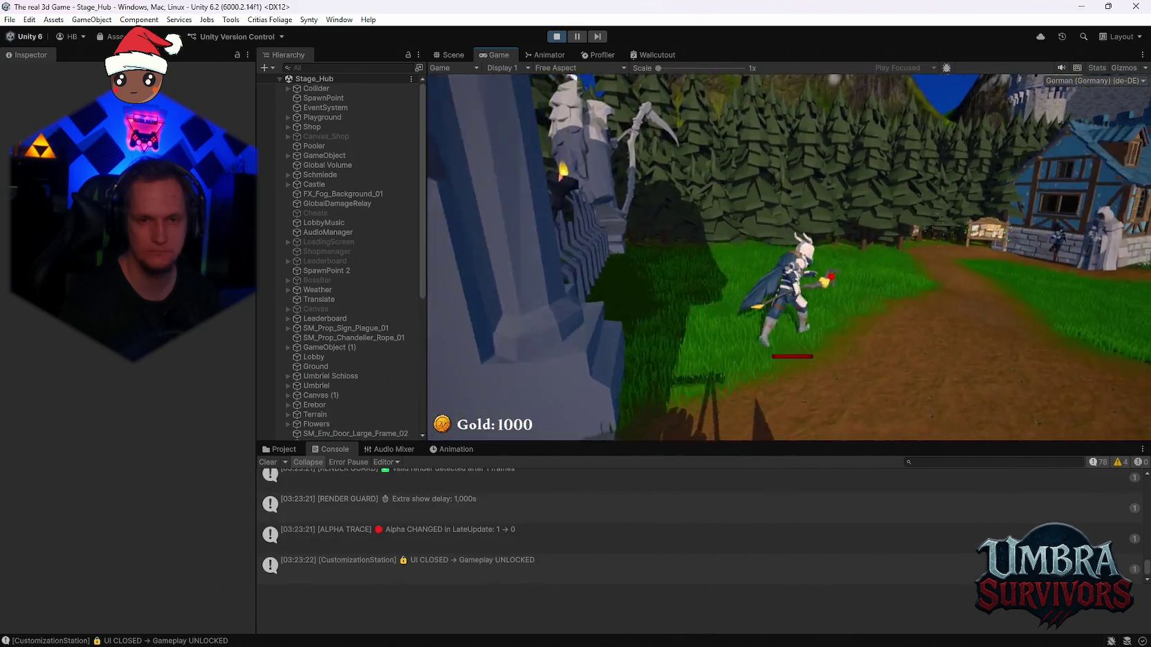
pyautogui.press('w')
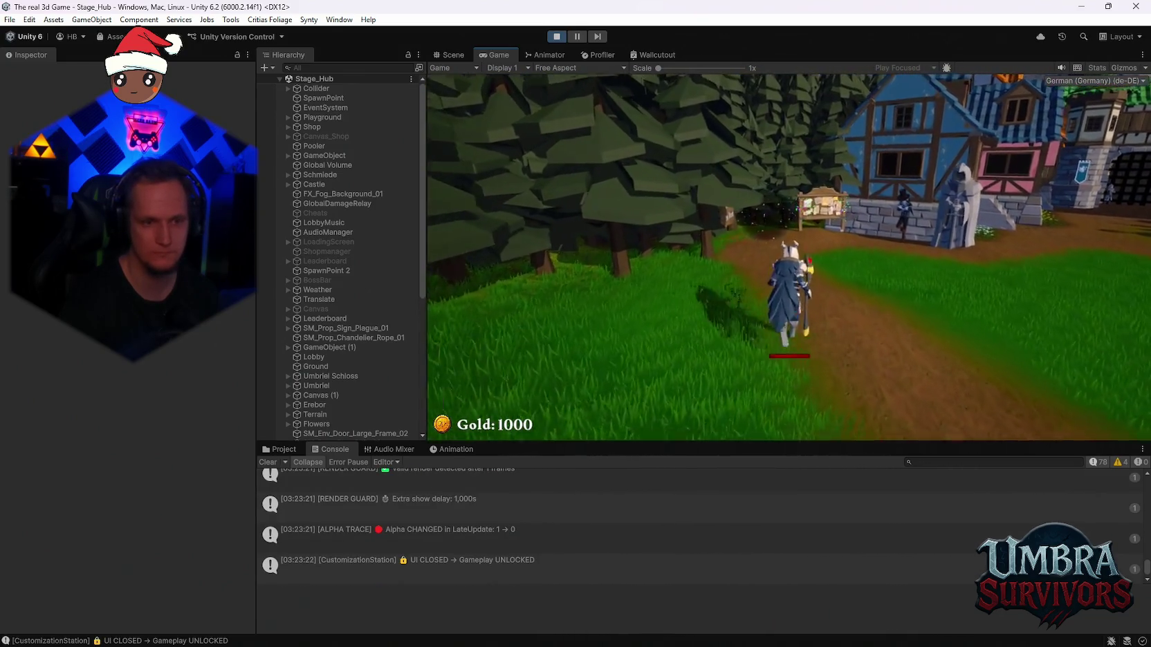
pyautogui.press('e')
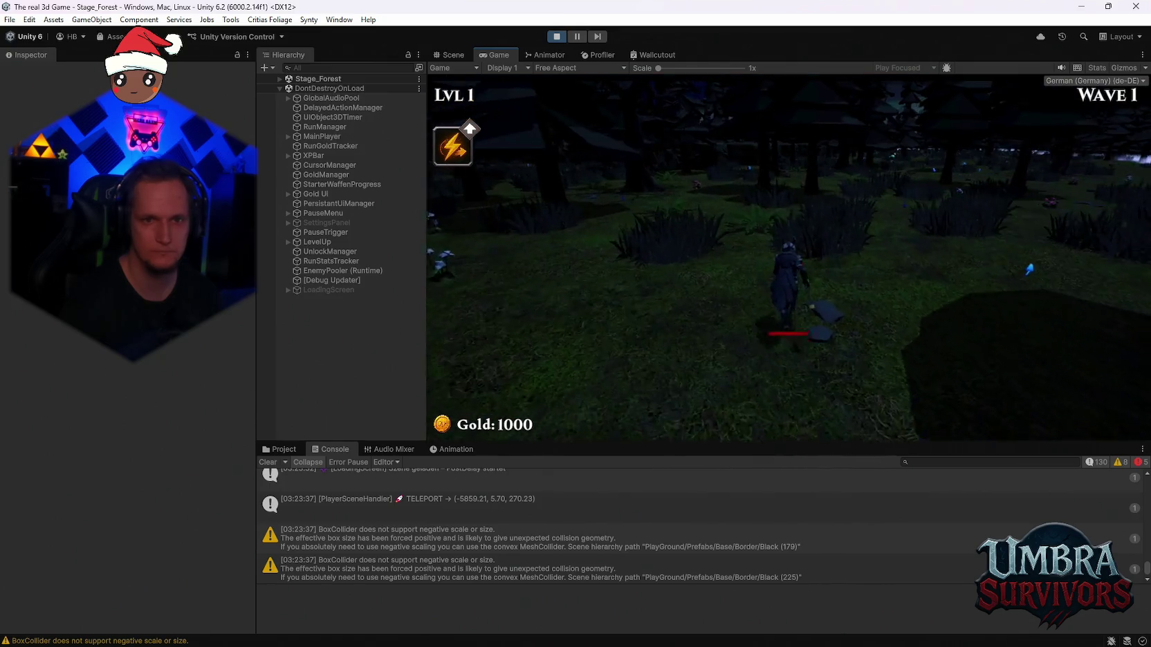
# Pause, enable the Stage_Forest Cheats object with God Mode, resume, and take the Nova upgrade
pyautogui.press('Escape')
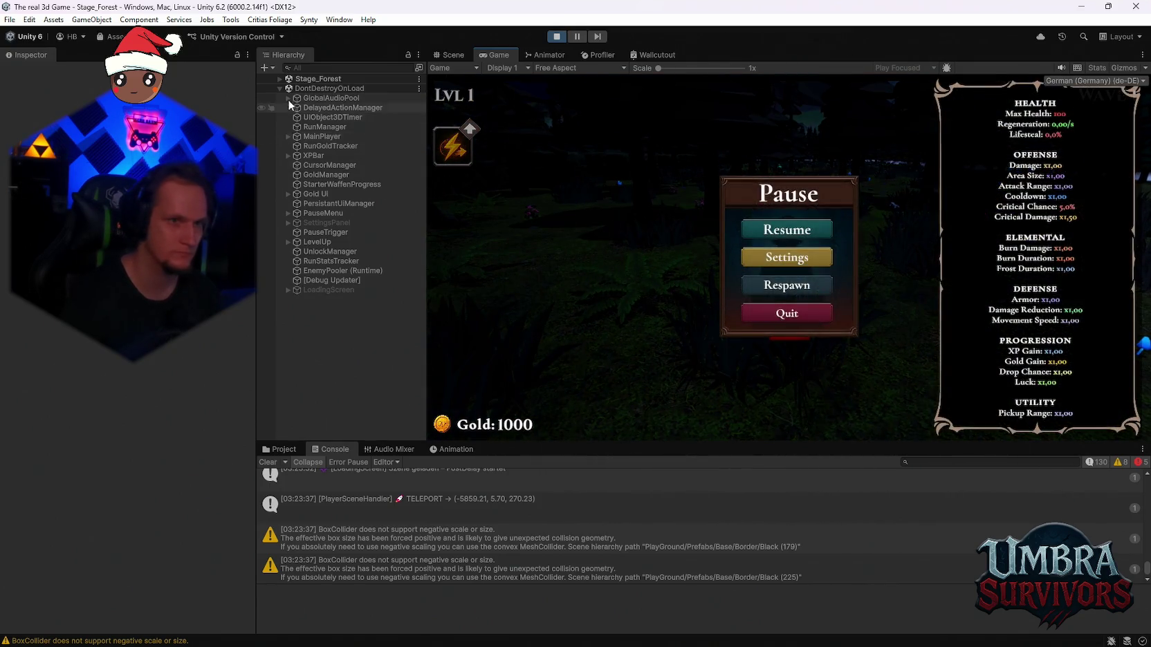
pyautogui.click(278, 78)
pyautogui.click(317, 165)
pyautogui.click(31, 73)
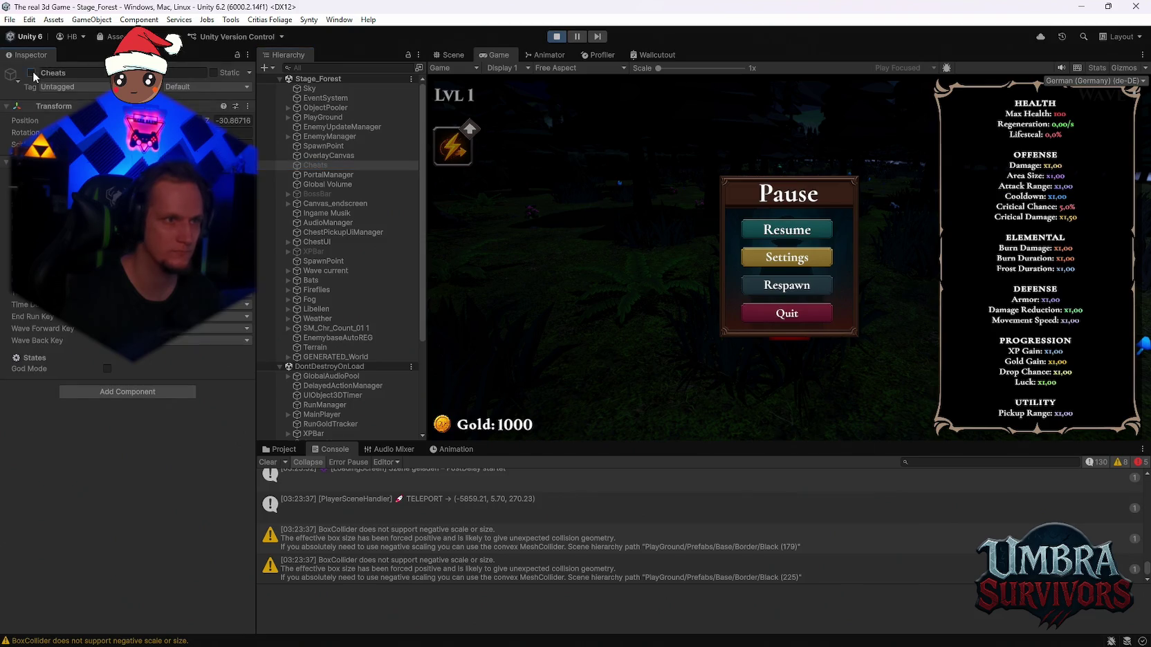
pyautogui.click(755, 235)
pyautogui.press('g')
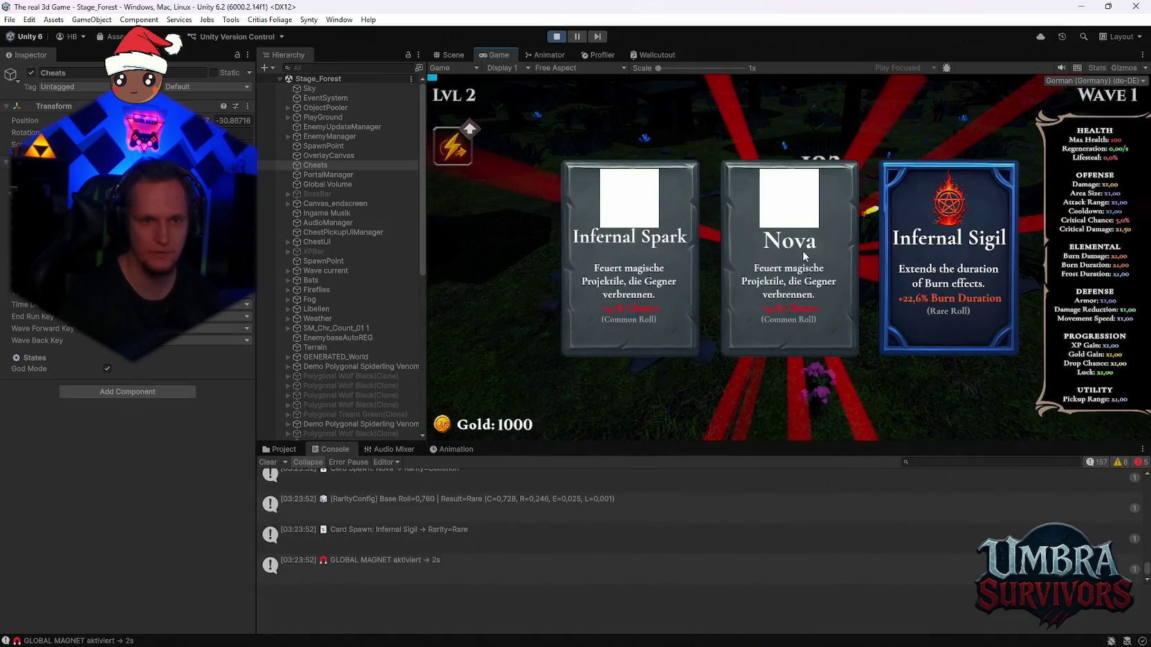
pyautogui.click(788, 259)
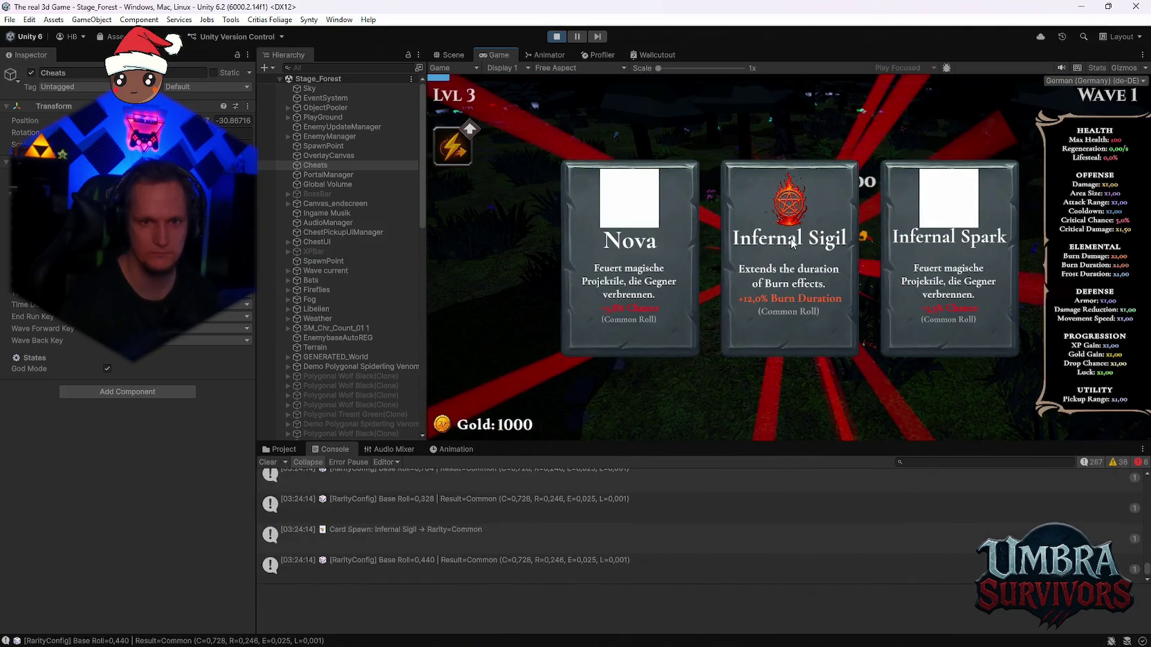
# Take the Infernal Sigil and Spectral Fire upgrades, then pause and stop play mode
pyautogui.click(811, 234)
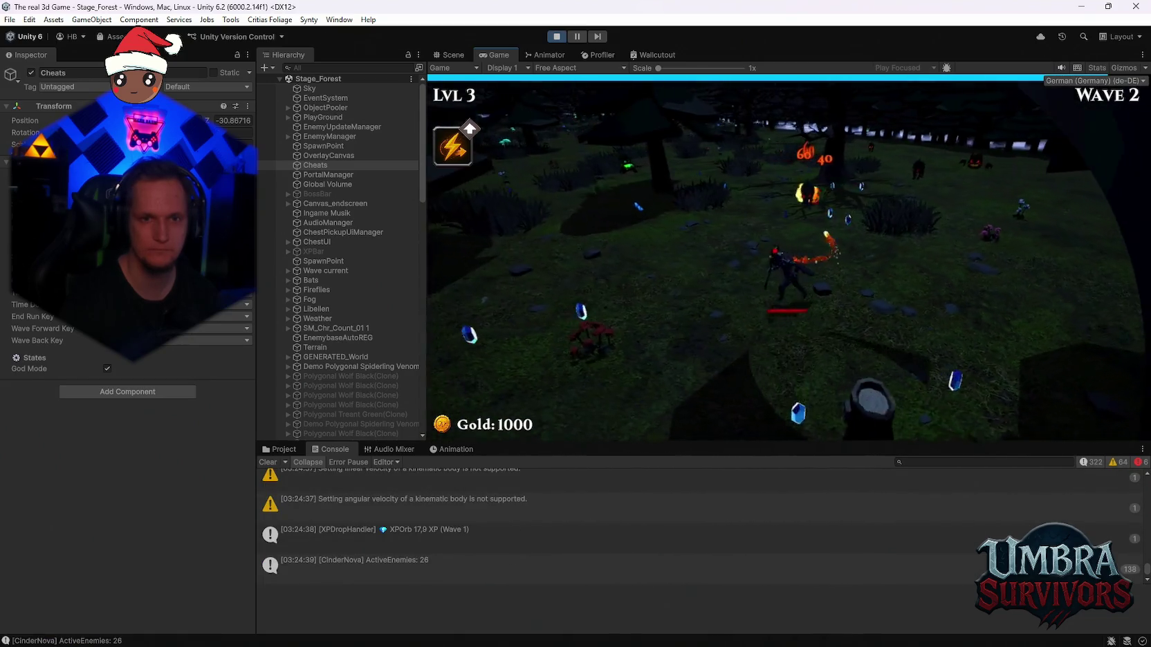
pyautogui.click(727, 249)
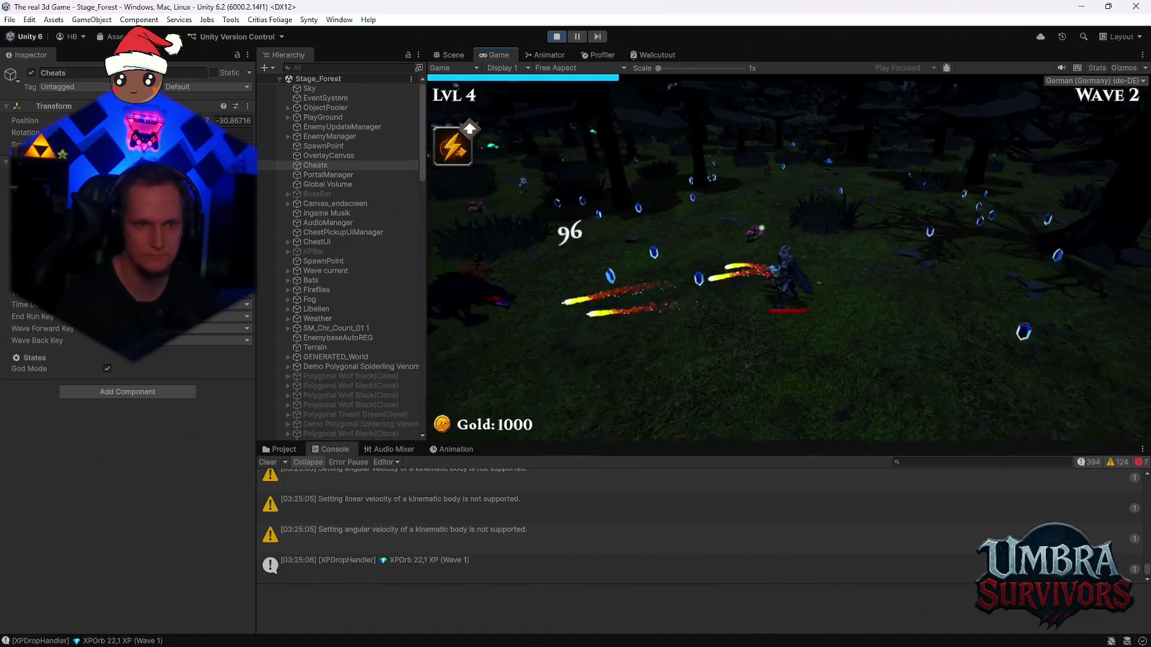
pyautogui.press('Escape')
pyautogui.click(560, 40)
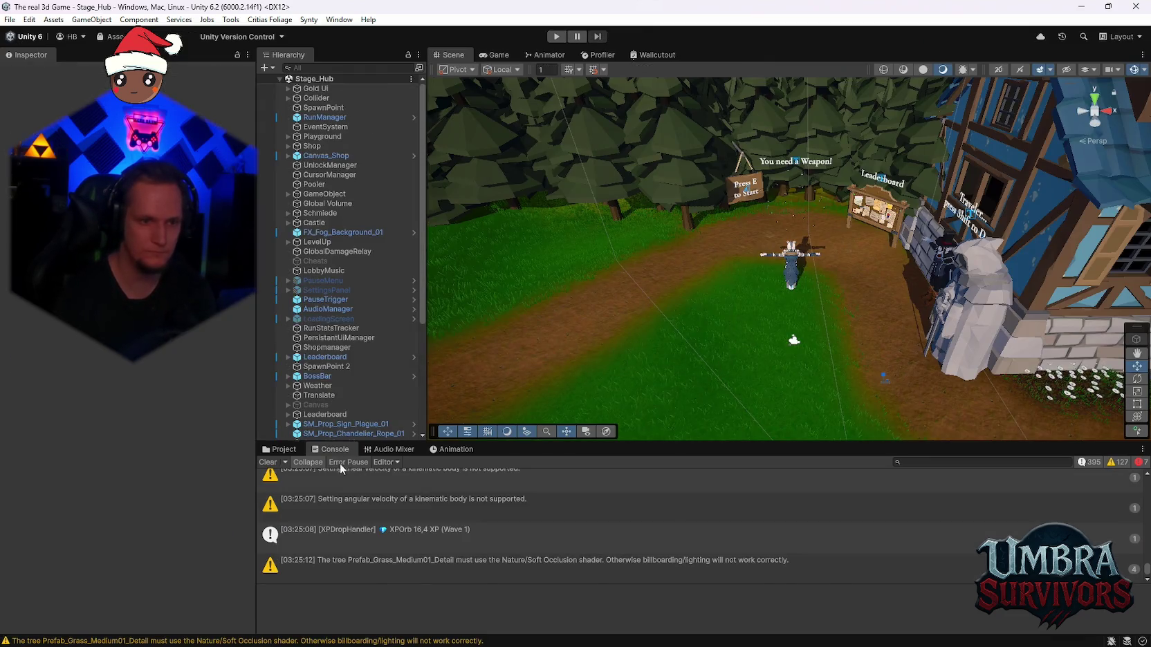
# Open the EnergyNovaRed prefab from Feuer Dash, replay its nova burst six times, then stop it
pyautogui.click(281, 450)
pyautogui.doubleClick(499, 510)
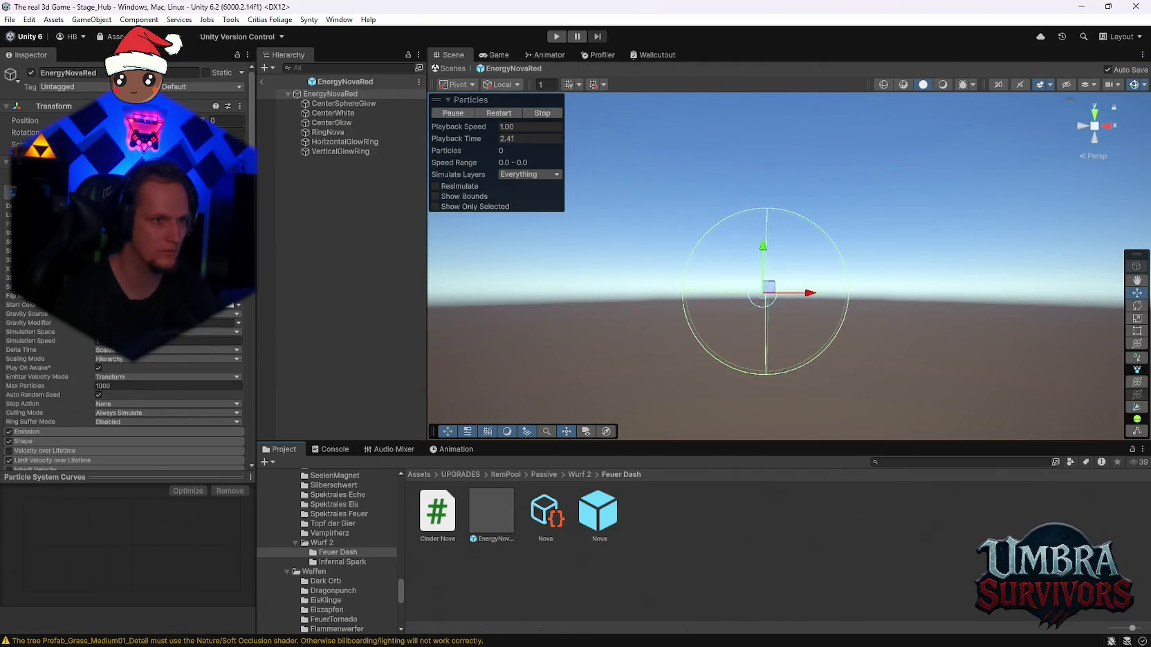
pyautogui.click(491, 114)
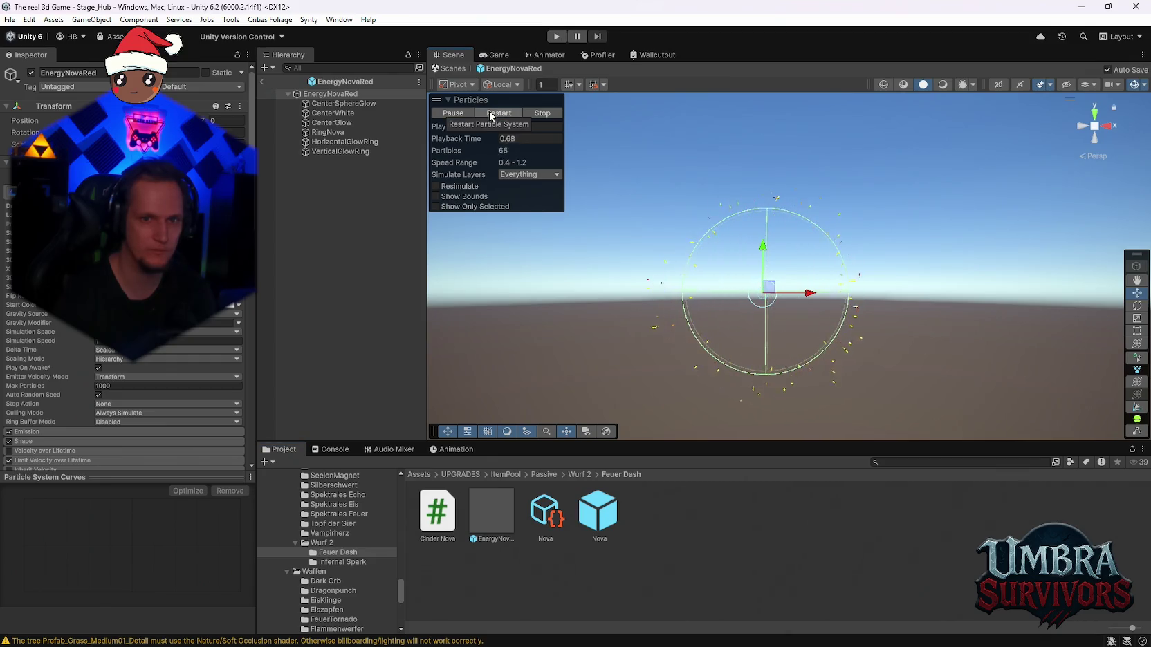
pyautogui.click(491, 113)
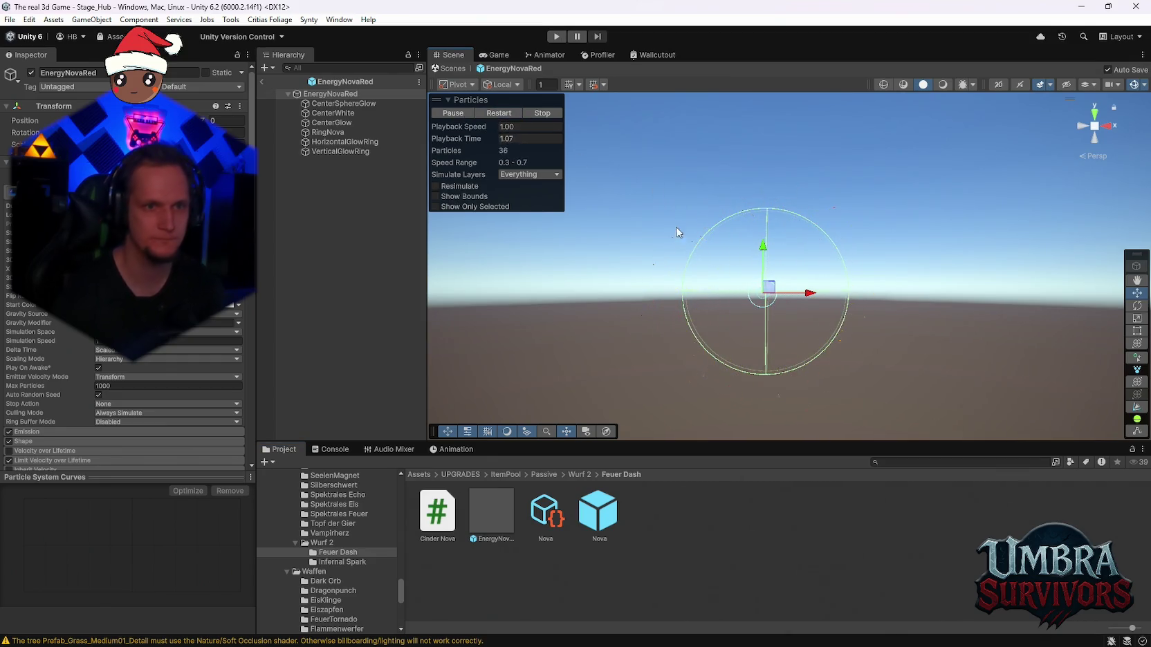
pyautogui.click(497, 113)
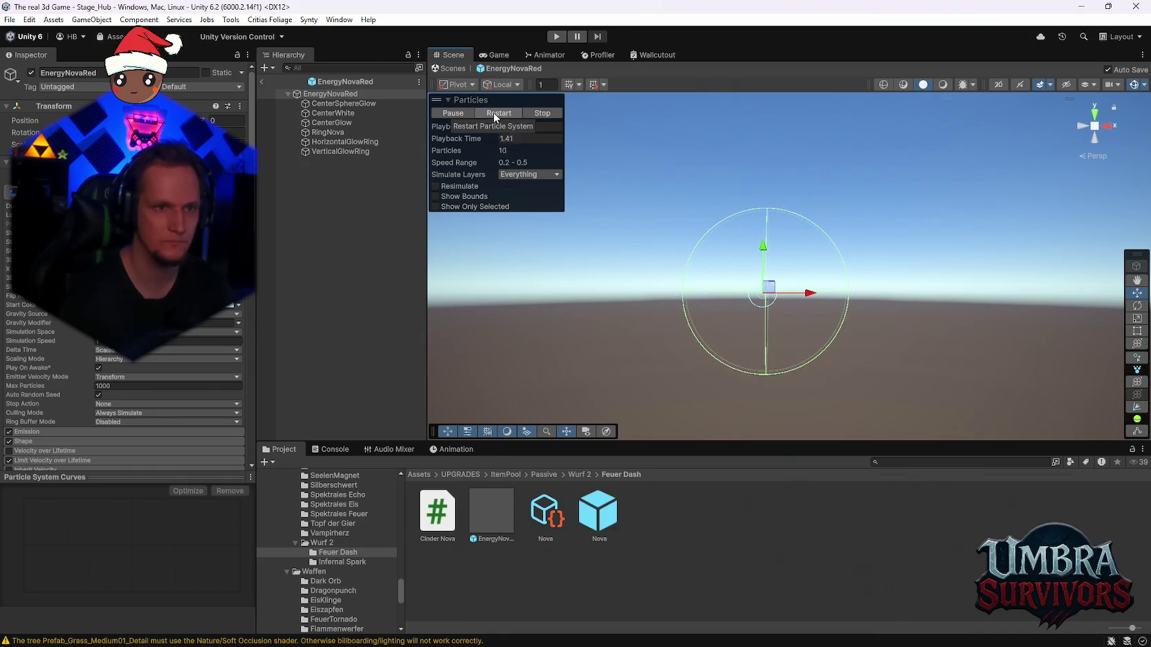
pyautogui.click(492, 112)
pyautogui.click(498, 114)
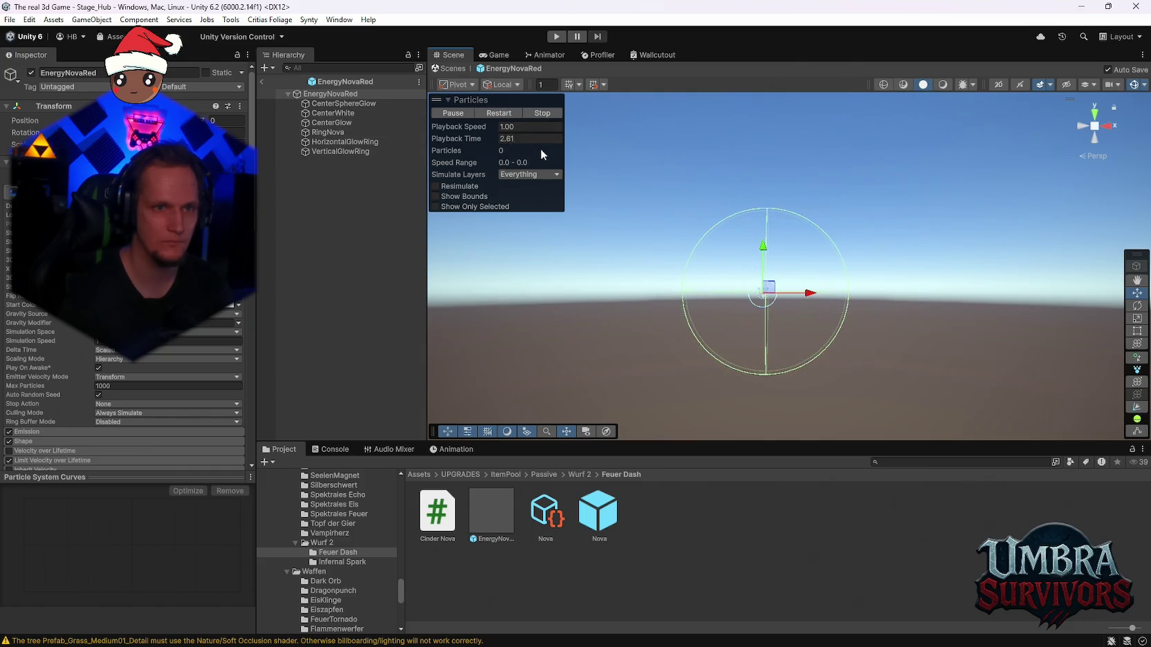
pyautogui.click(500, 113)
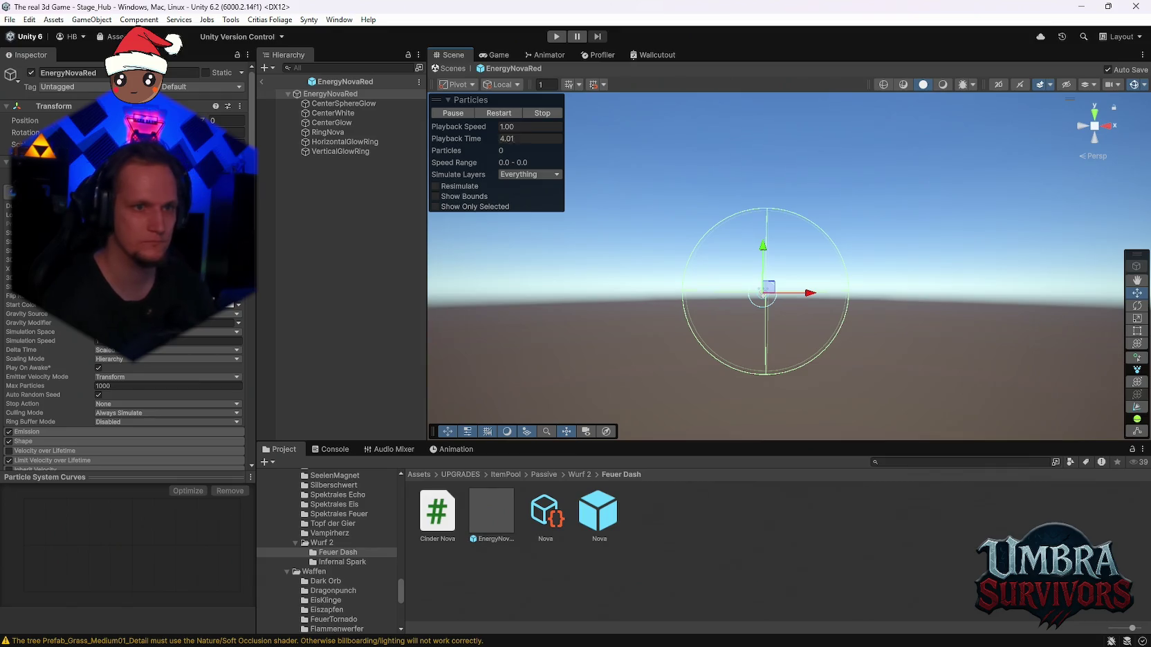
pyautogui.press('.')
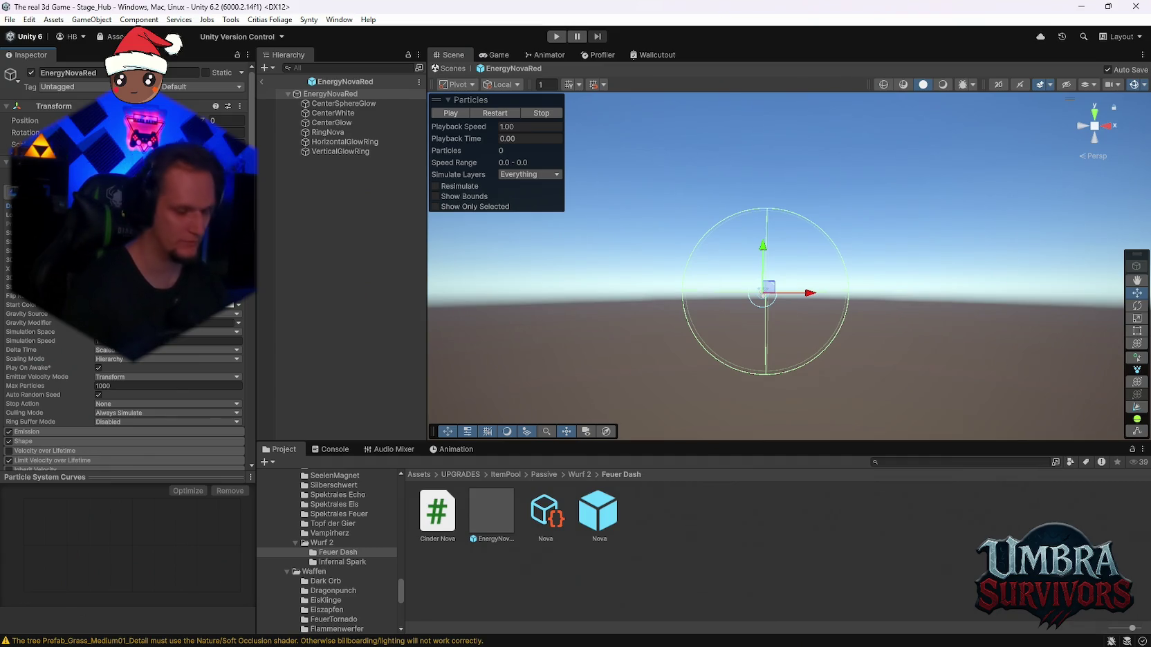
pyautogui.click(496, 115)
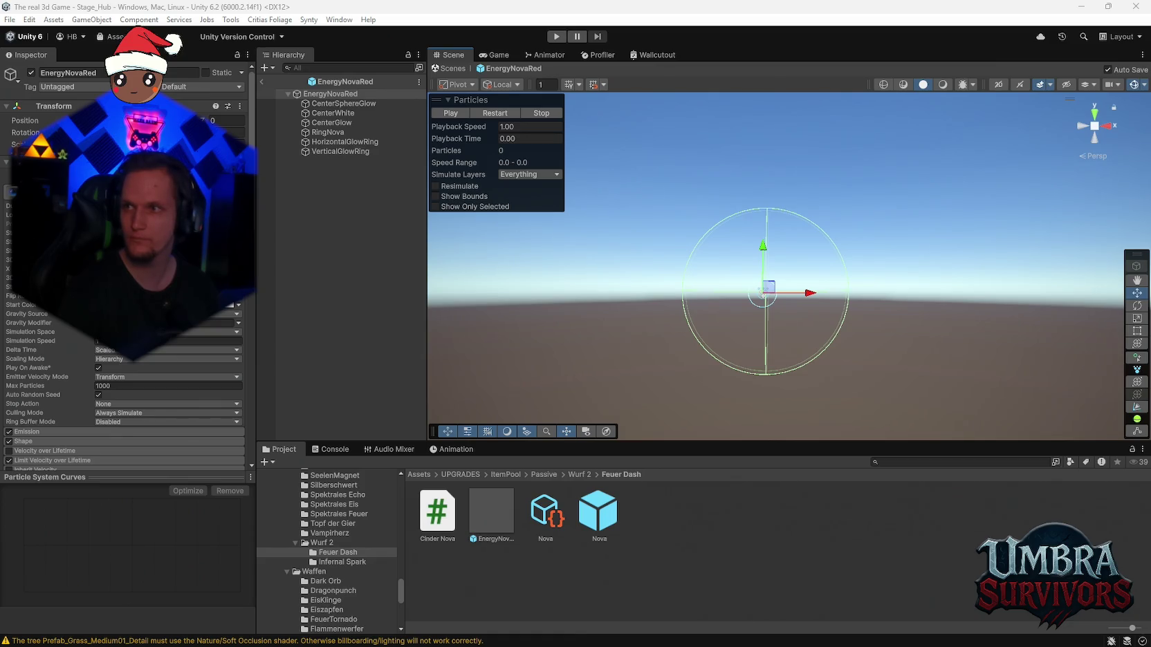
pyautogui.click(438, 522)
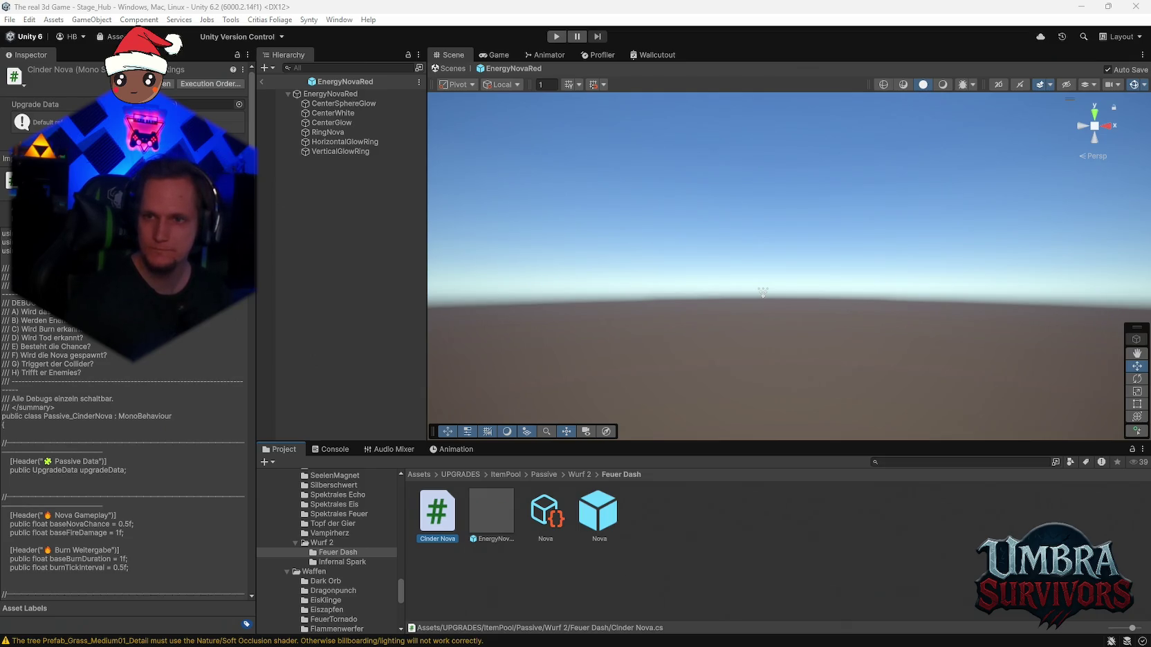
# Select the Nova upgrade data asset in Feuer Dash to show its settings
pyautogui.click(543, 523)
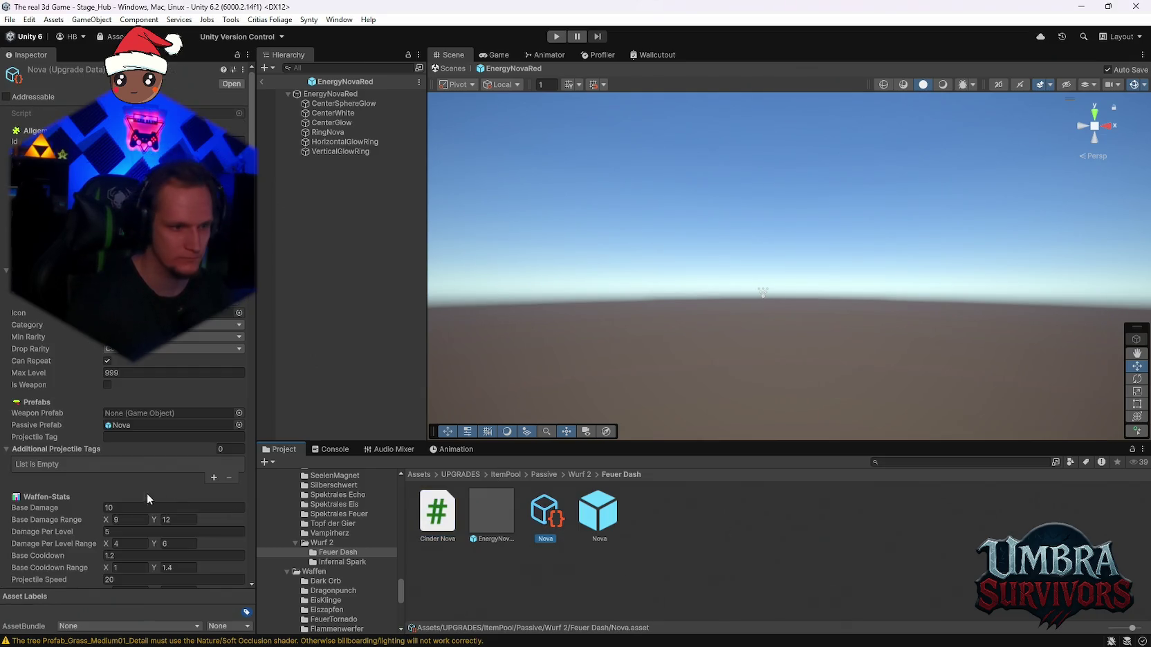
# Set the first displayed stat to BURN, rename it 'Damage' and recolour it orange
pyautogui.scroll(-15, 142, 498)
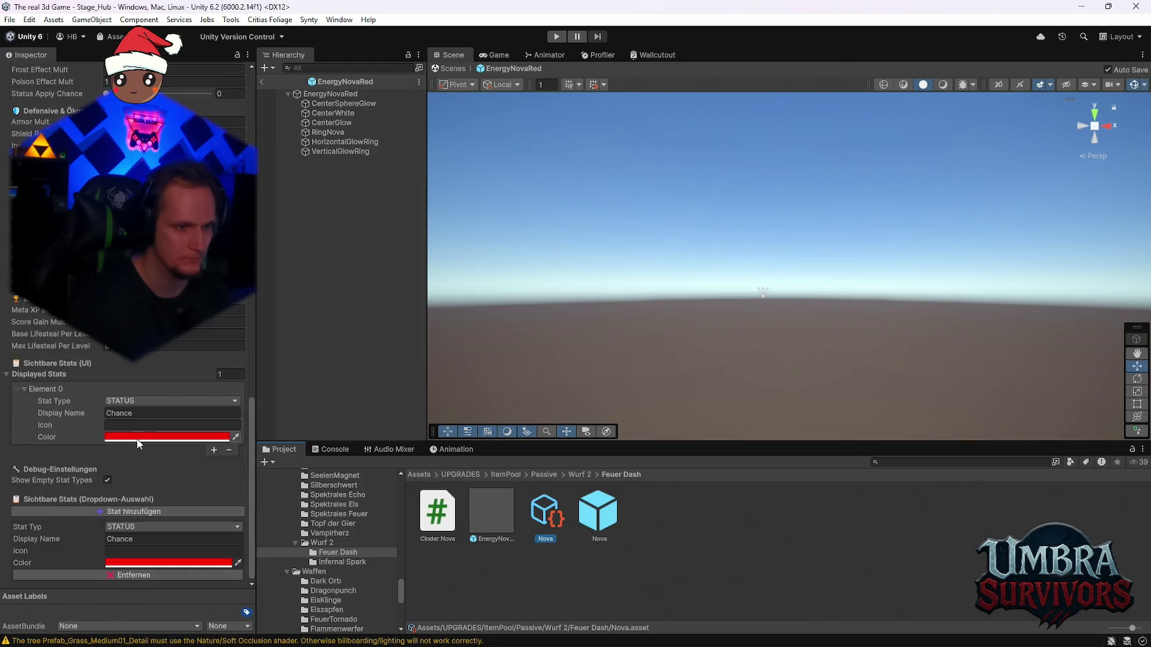
pyautogui.click(133, 403)
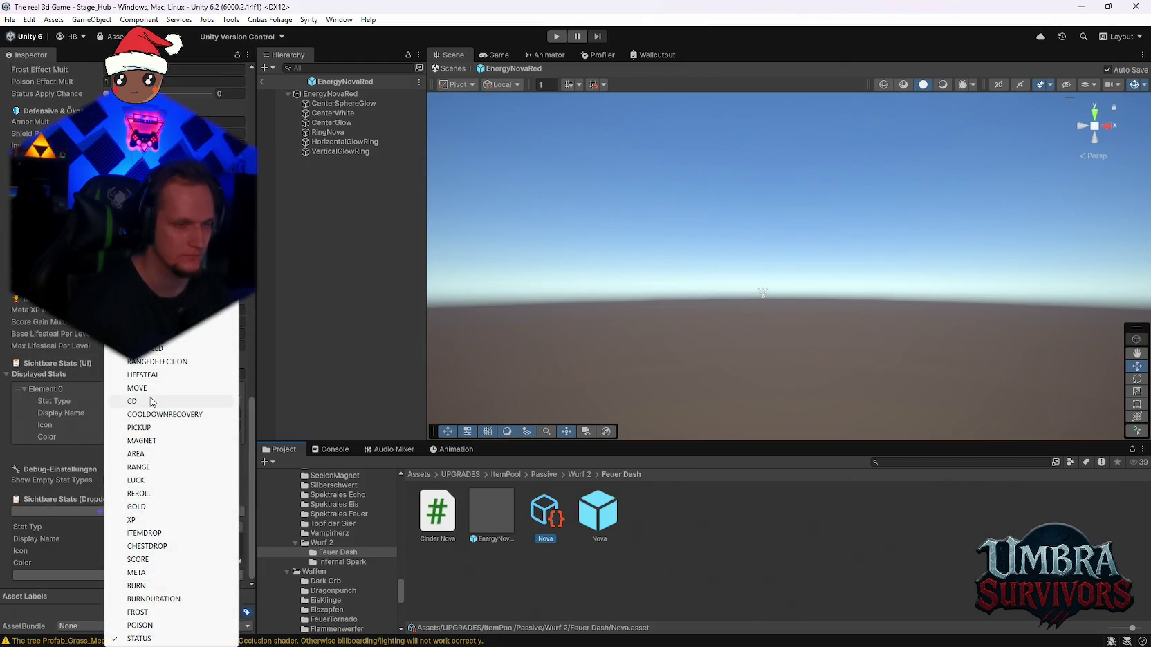
pyautogui.click(167, 589)
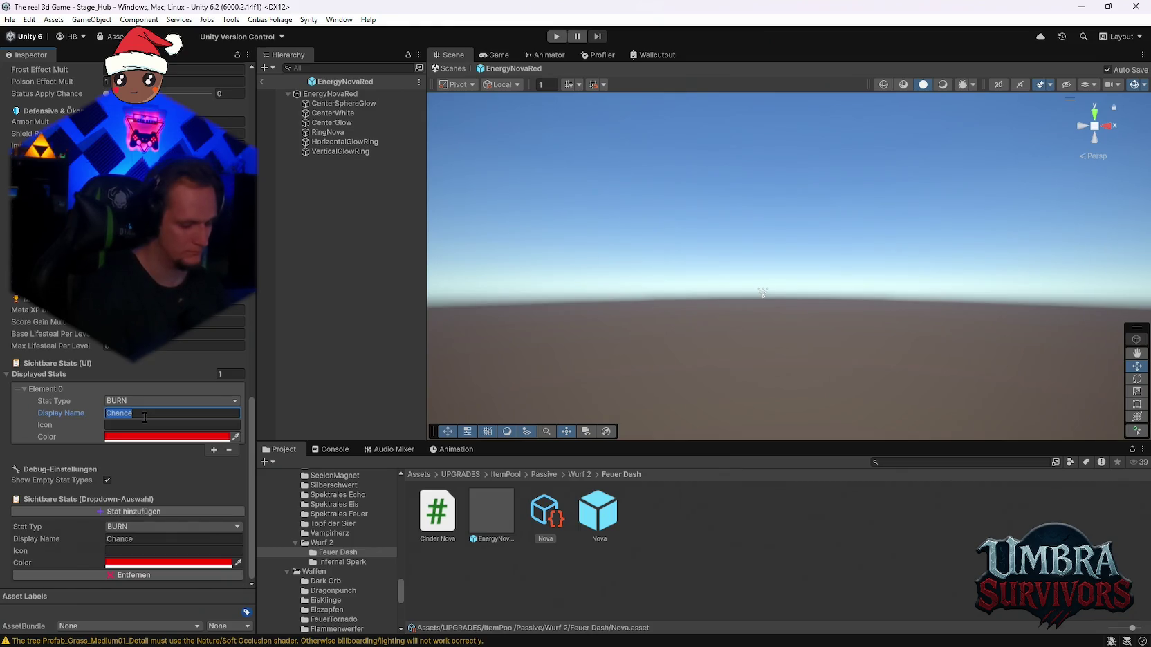
pyautogui.write('Damage')
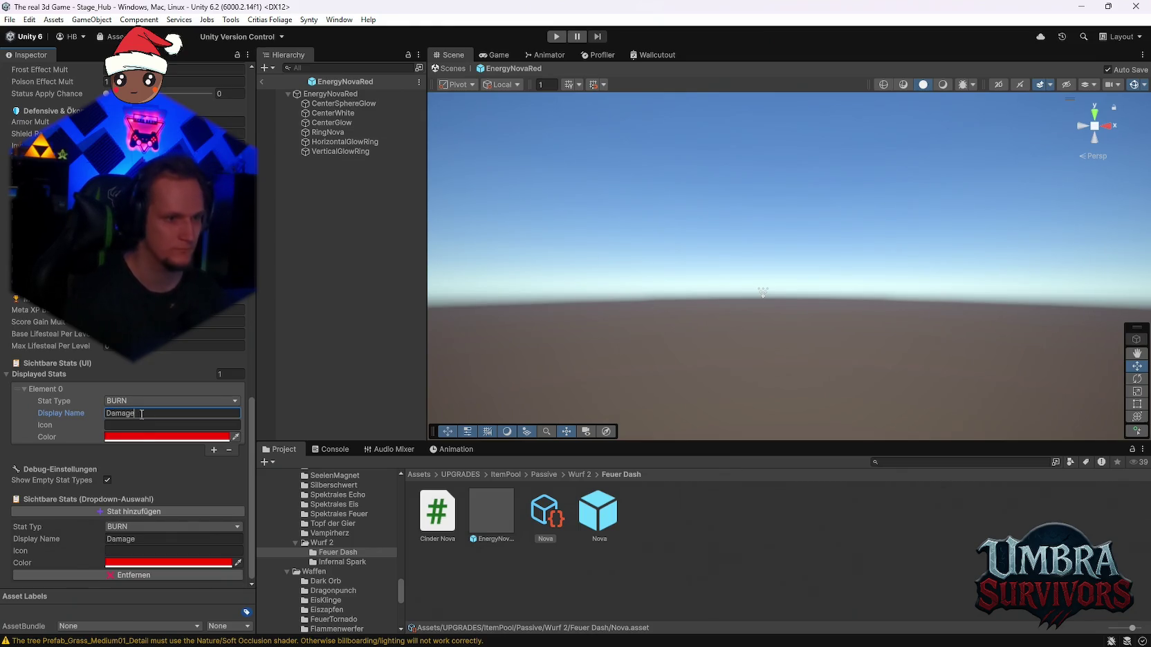
pyautogui.click(122, 439)
pyautogui.moveTo(242, 332); pyautogui.dragTo(247, 337)
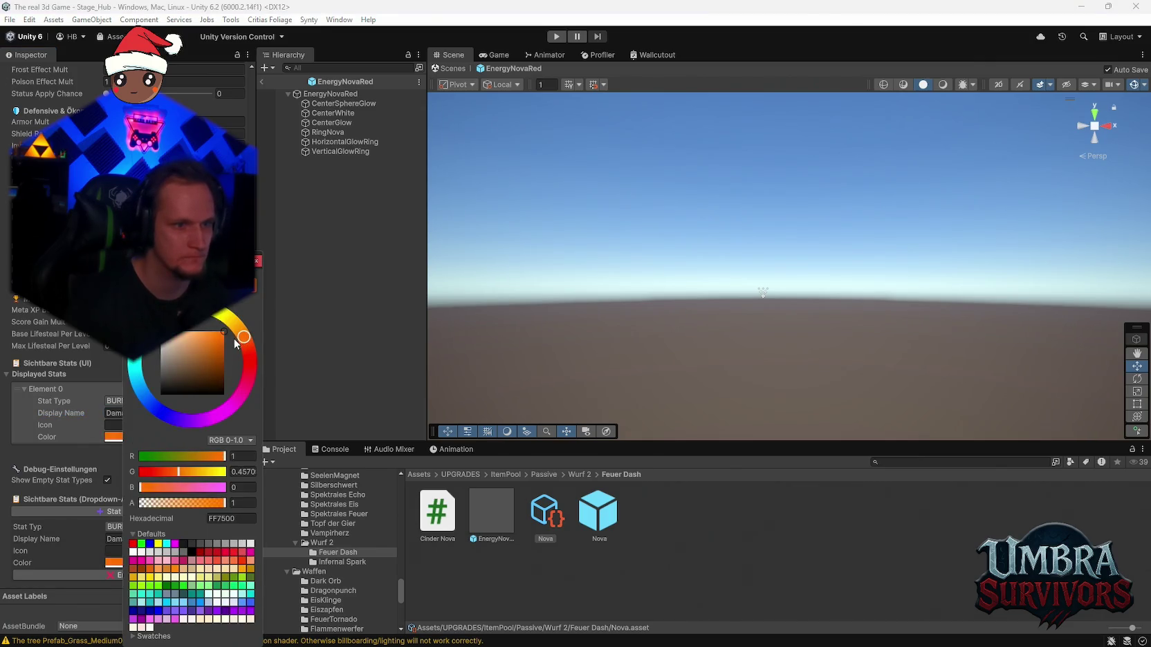
pyautogui.click(260, 260)
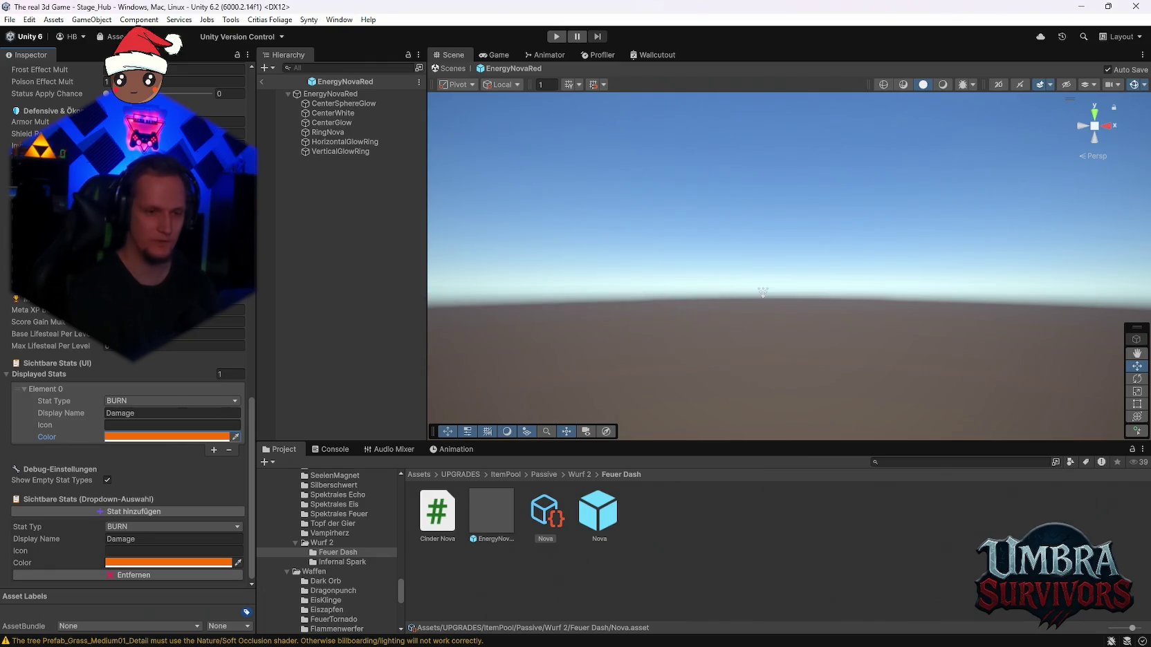
pyautogui.scroll(10, 342, 551)
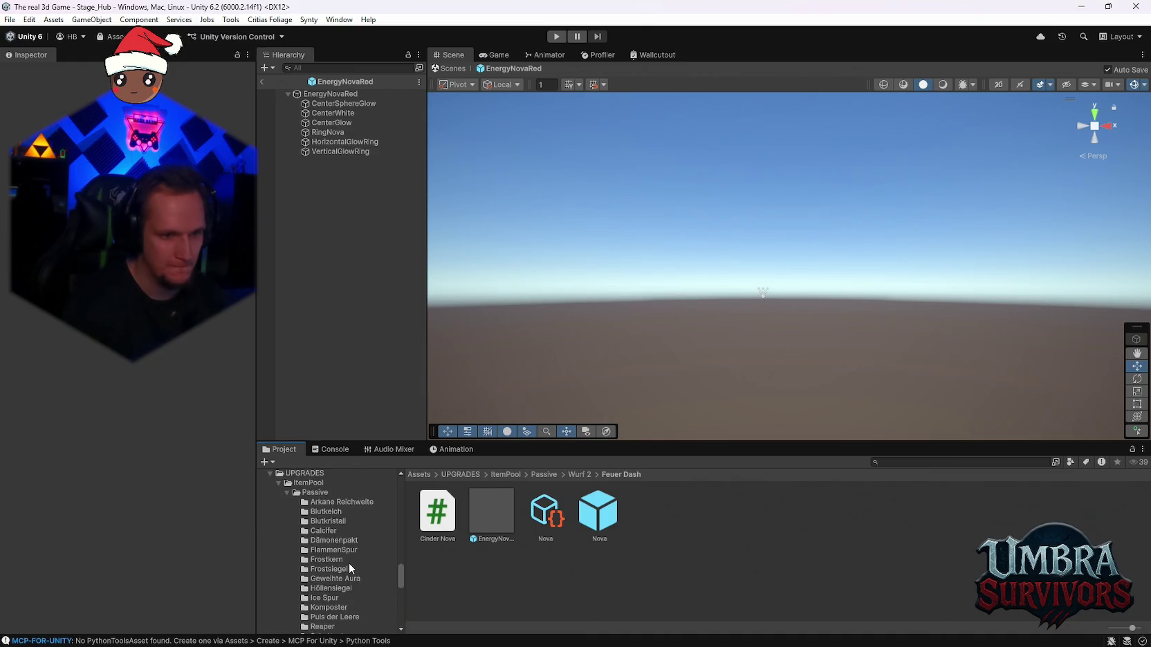
# Inspect the TestPool asset in the ItemPool folder, then return to the Feuer Dash folder
pyautogui.scroll(3, 343, 585)
pyautogui.scroll(-3, 329, 567)
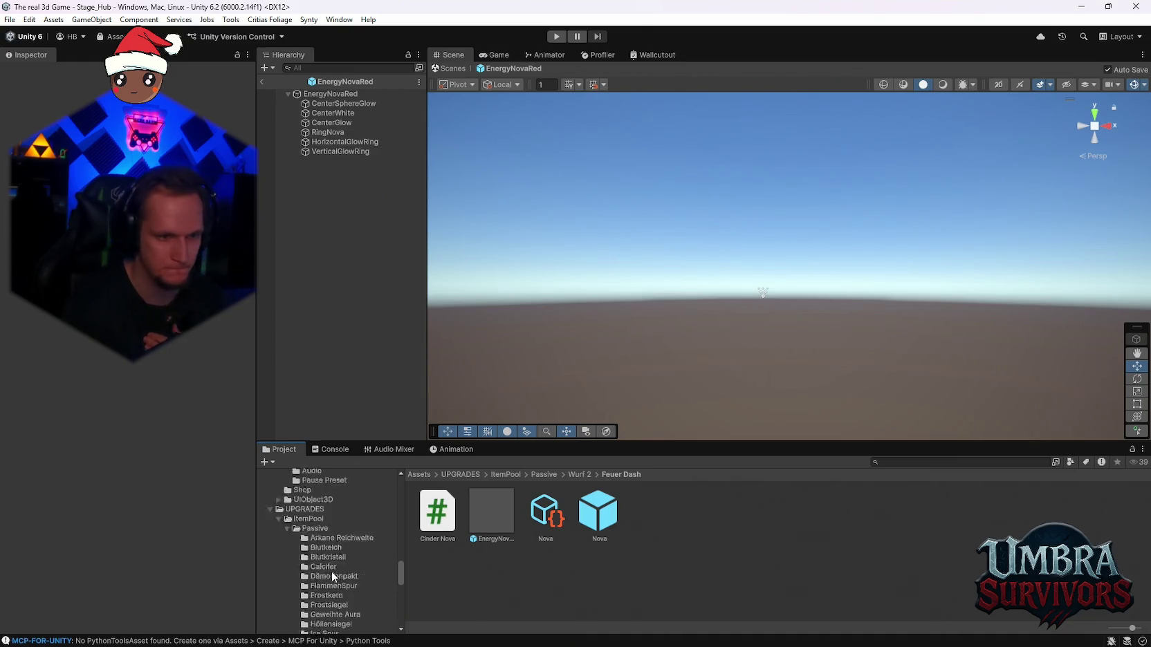
pyautogui.scroll(3, 341, 552)
pyautogui.click(340, 553)
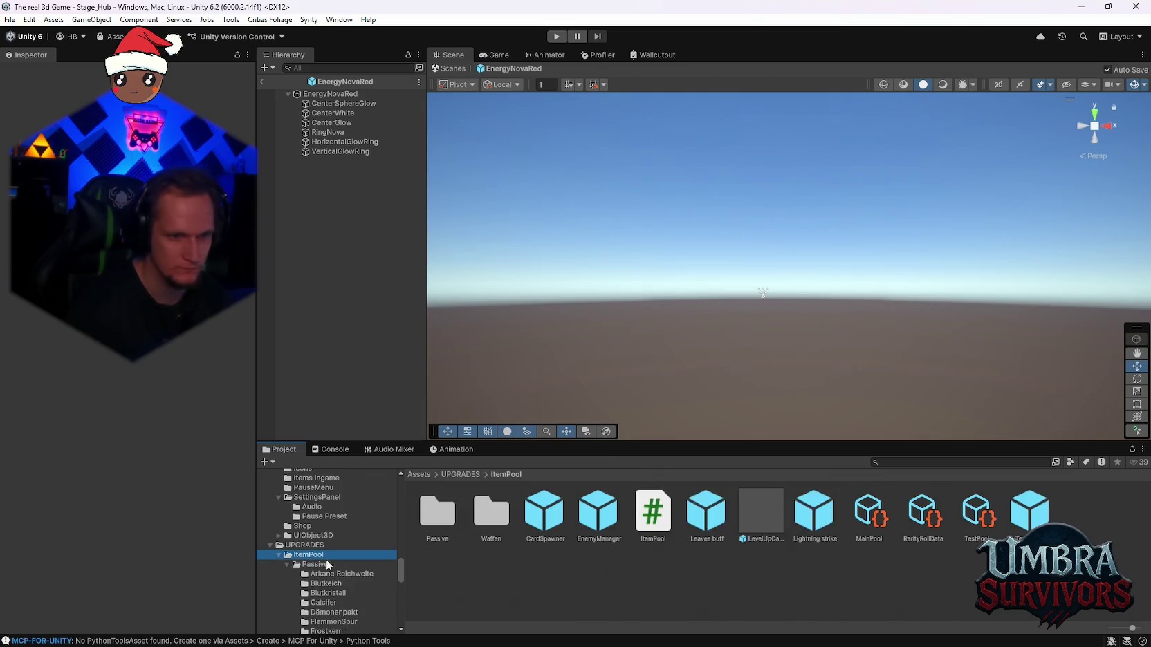
pyautogui.click(975, 539)
pyautogui.scroll(-5, 326, 534)
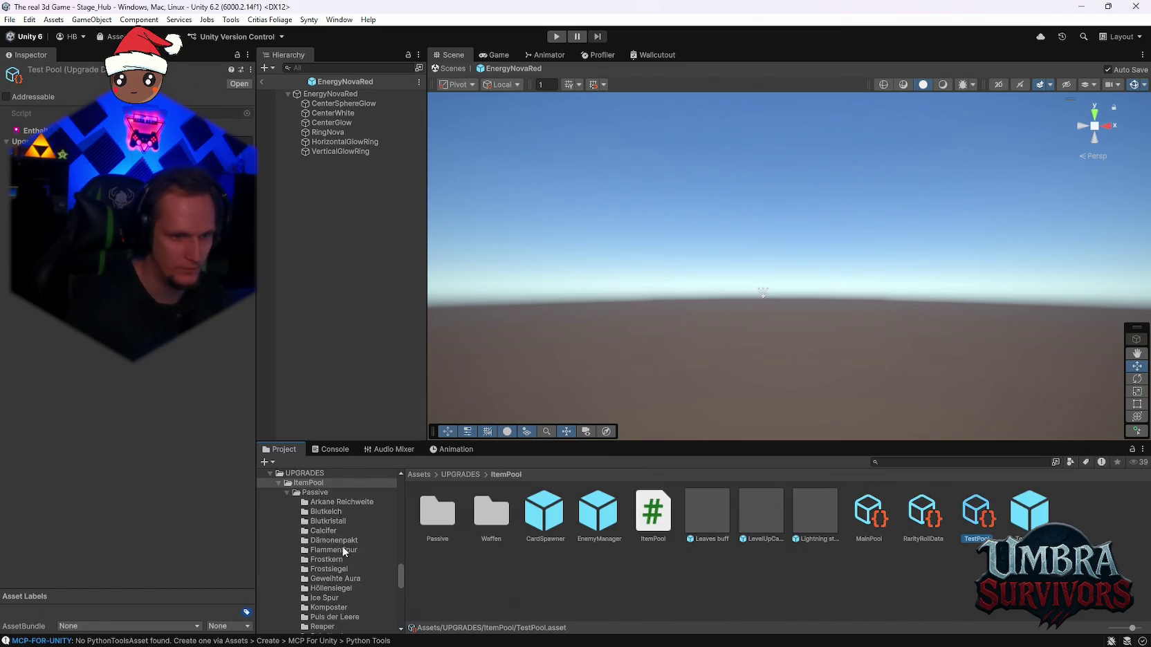
pyautogui.scroll(-5, 343, 553)
pyautogui.click(332, 546)
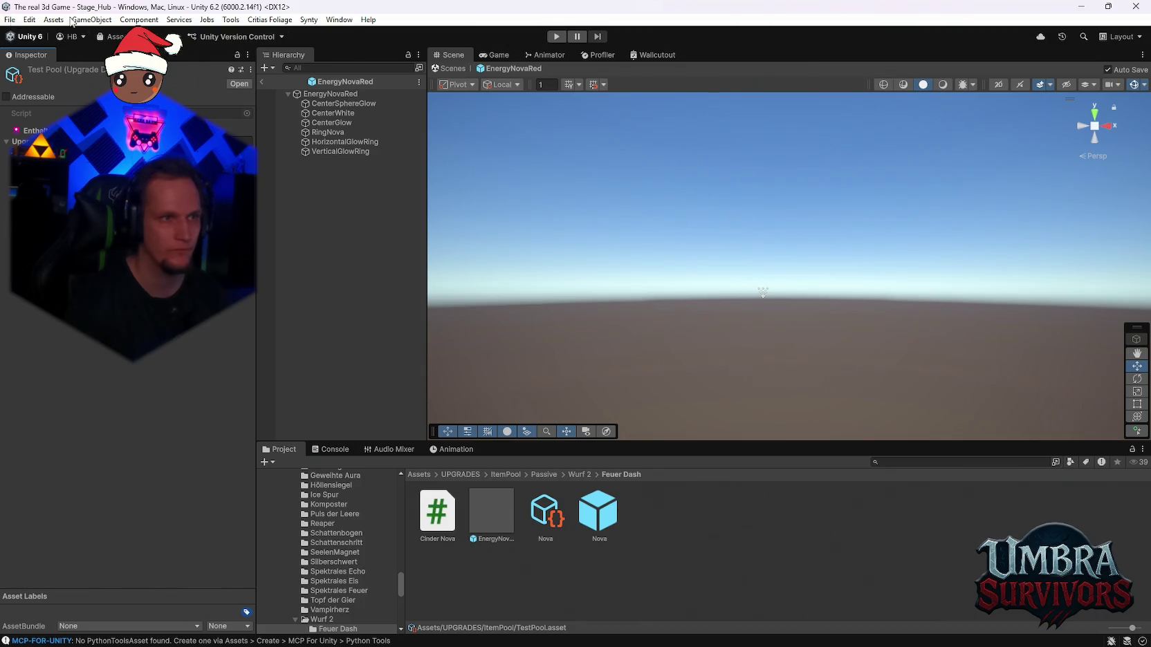
pyautogui.moveTo(579, 111); pyautogui.dragTo(434, 128)
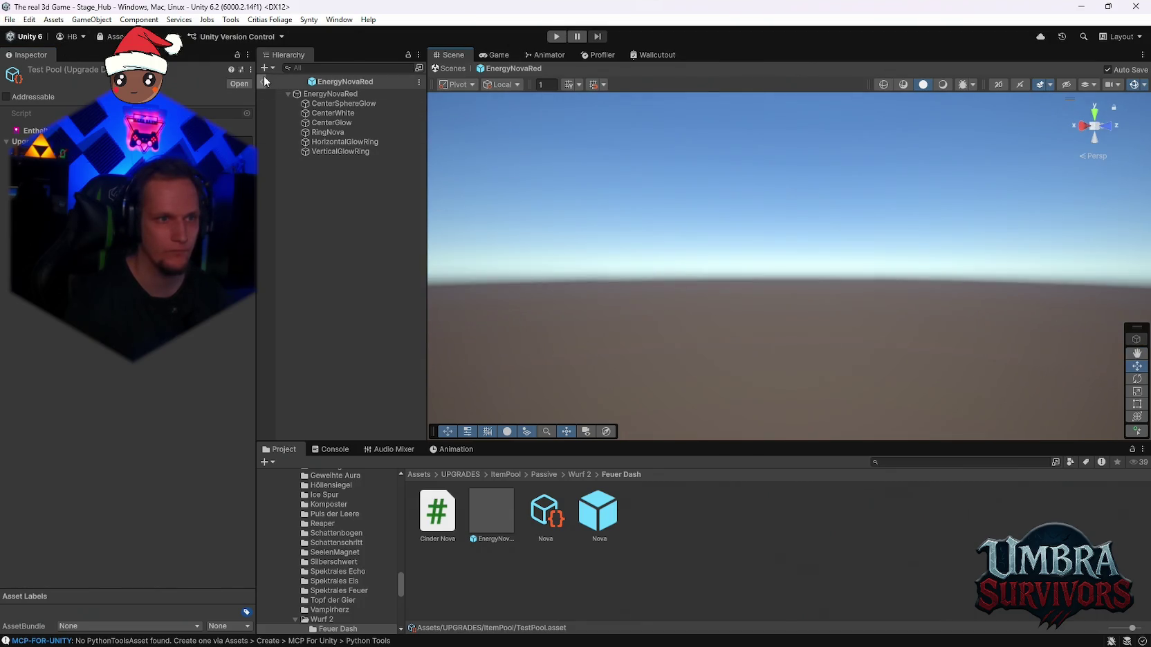
# Exit prefab mode to Stage_Hub, start playing and run to the Get a Weapon sign
pyautogui.click(263, 80)
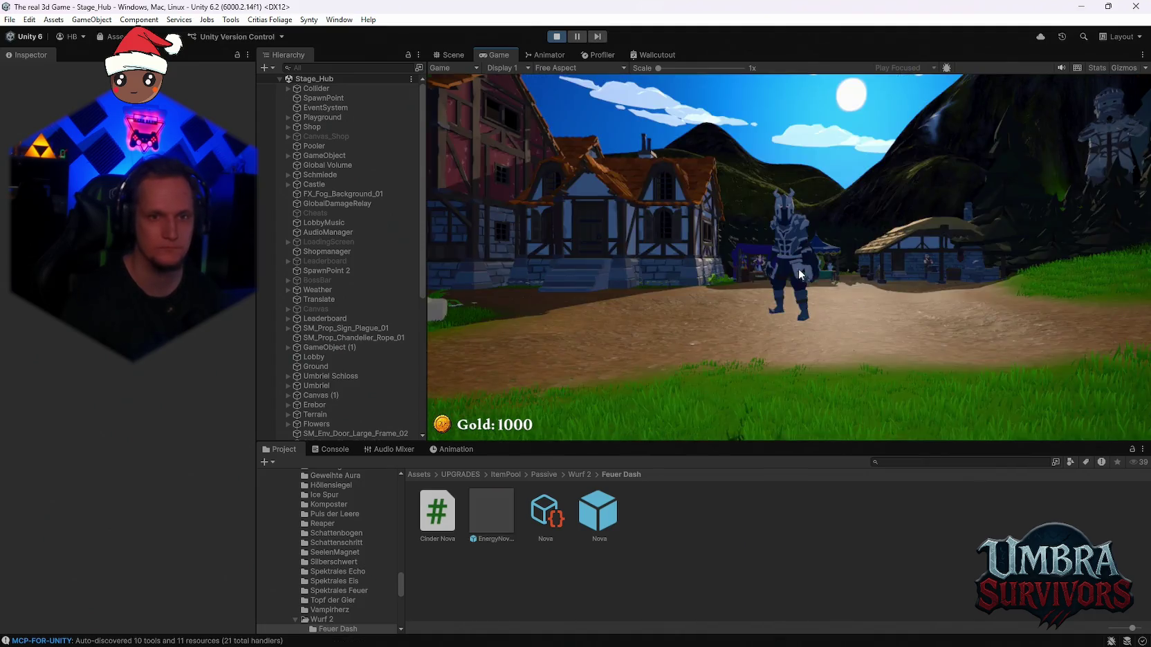
pyautogui.click(798, 268)
pyautogui.press('w')
pyautogui.press('w')
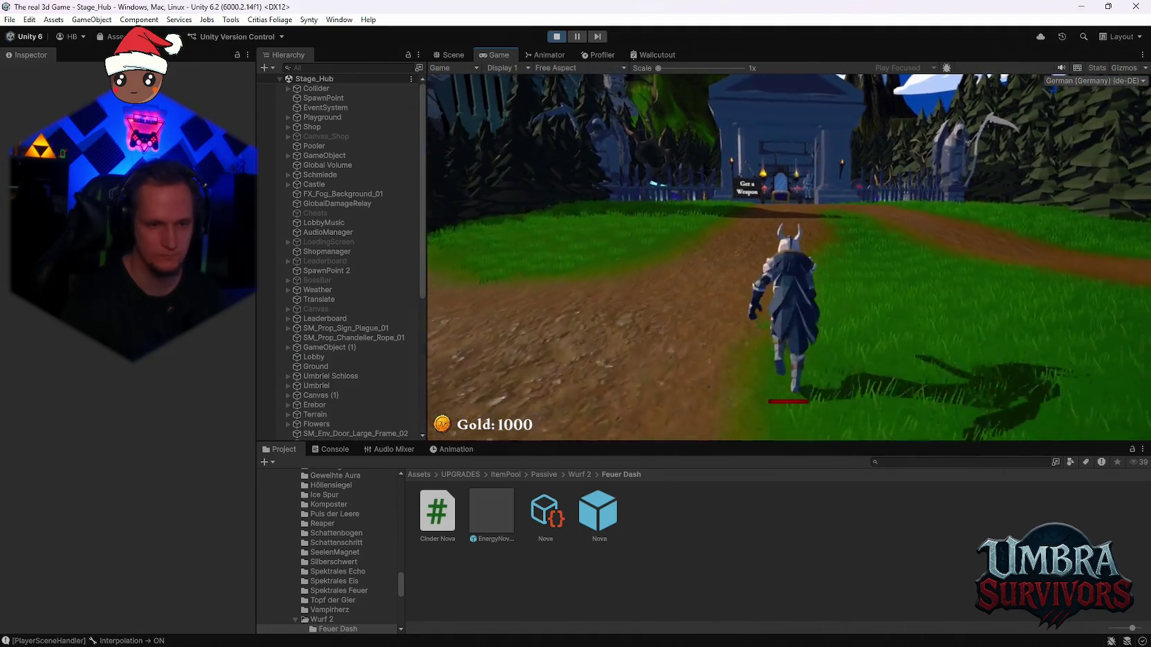
pyautogui.press('w')
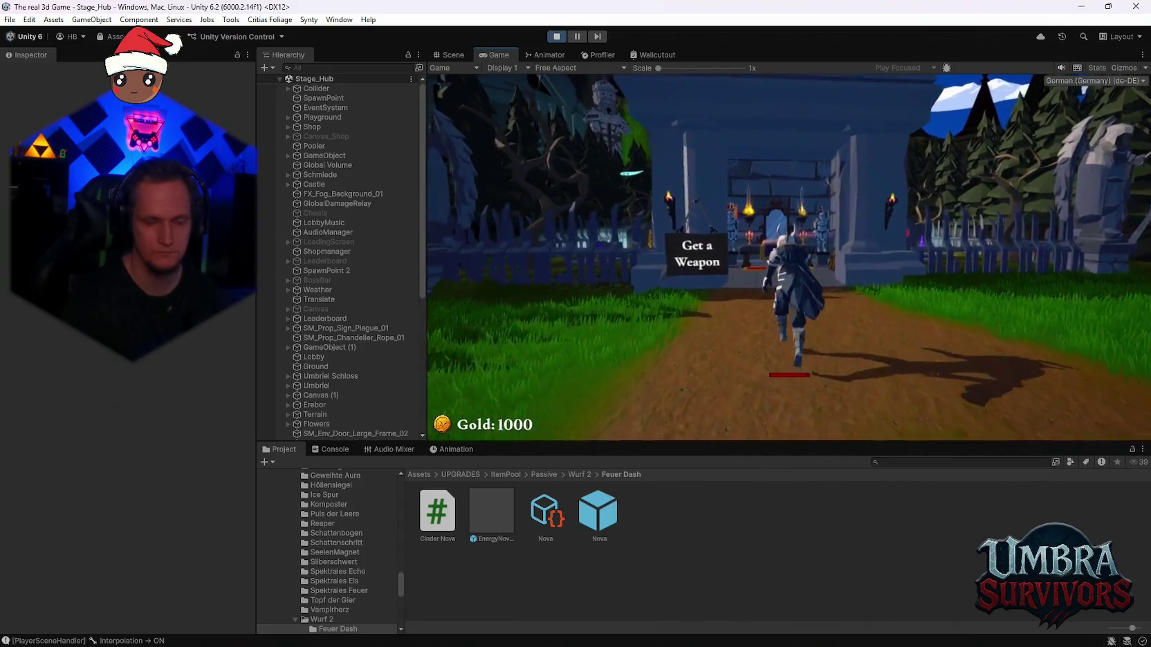
# Equip the Fire Staff from the weapon shop book and walk to the stage portal
pyautogui.press('e')
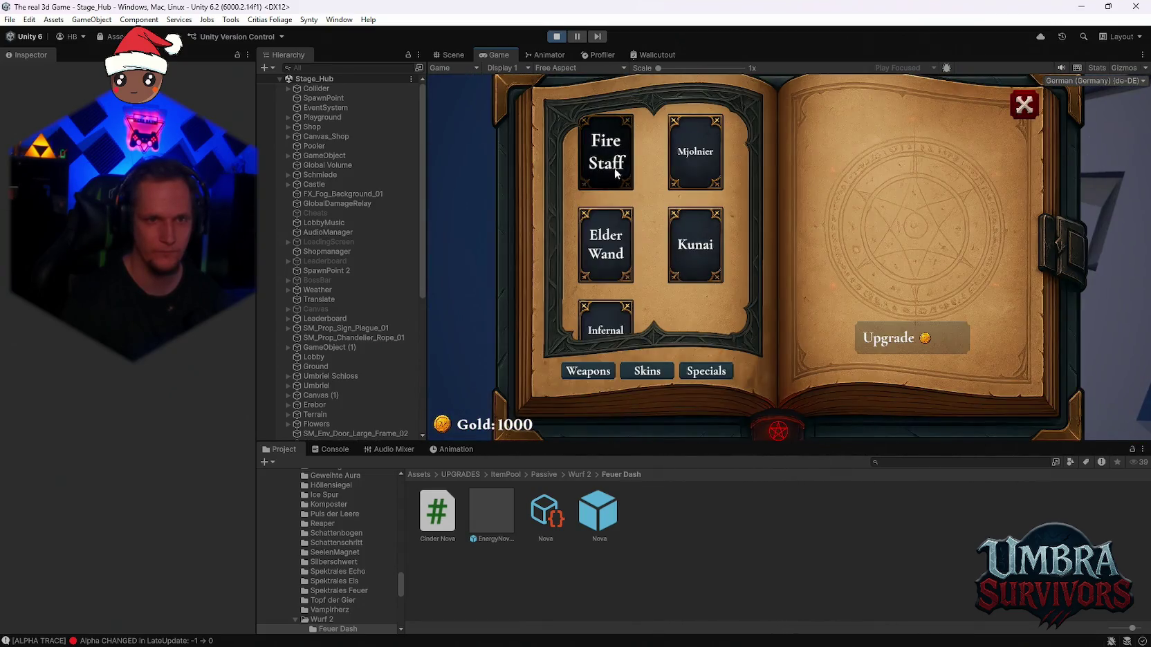
pyautogui.click(616, 168)
pyautogui.click(1026, 106)
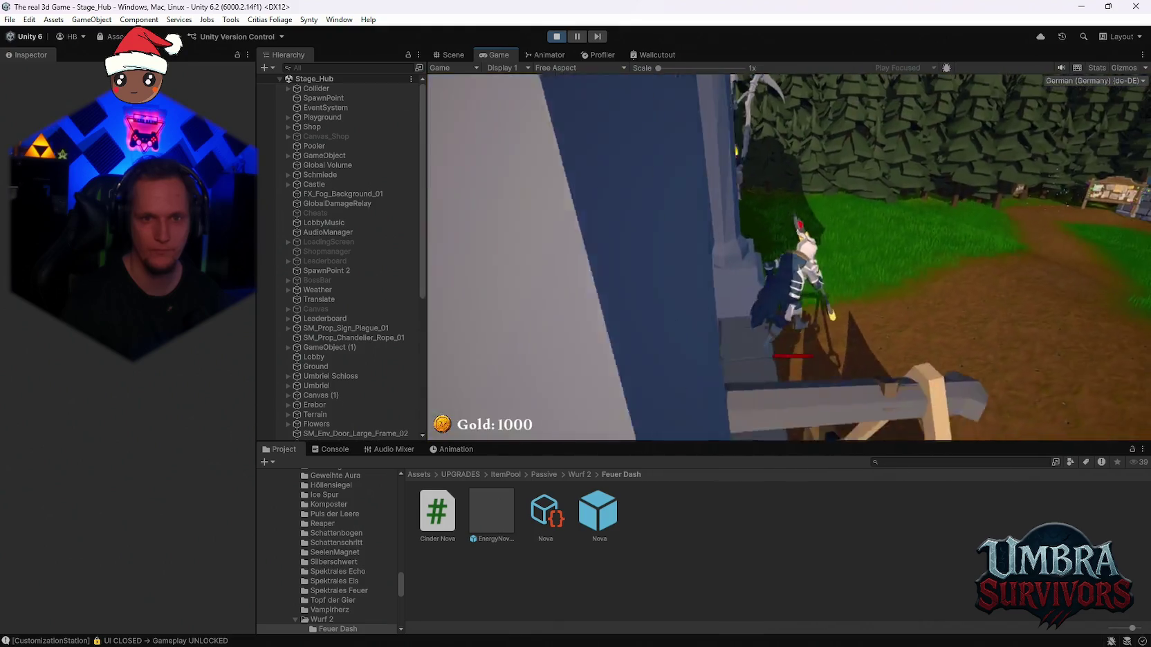
pyautogui.press('w')
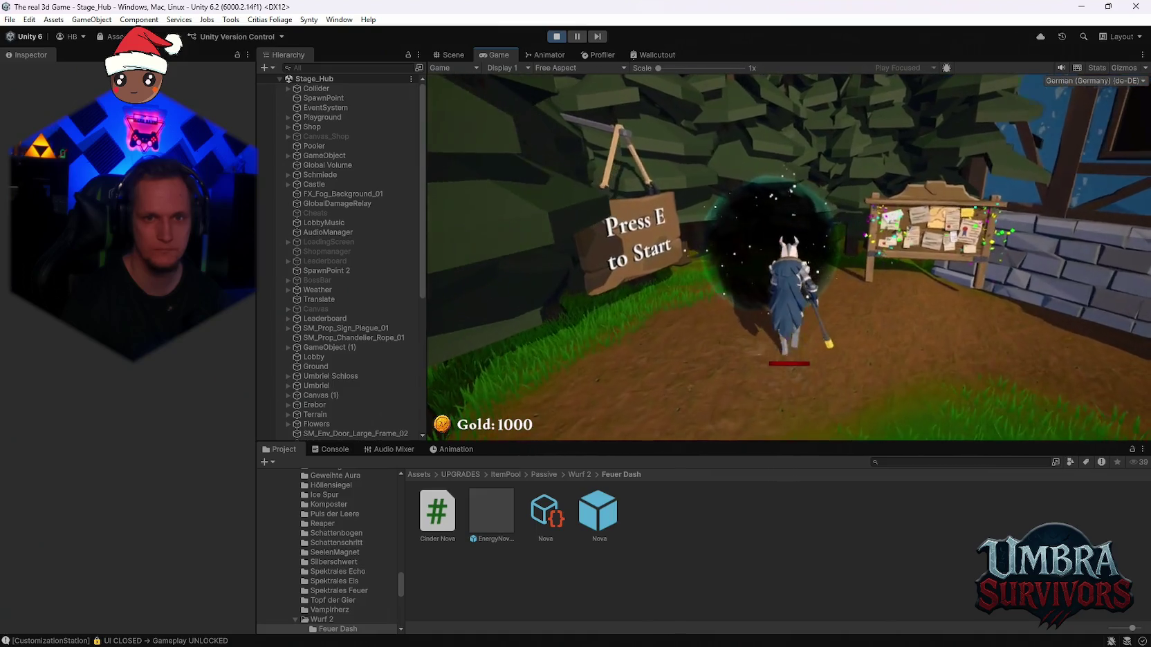
pyautogui.press('e')
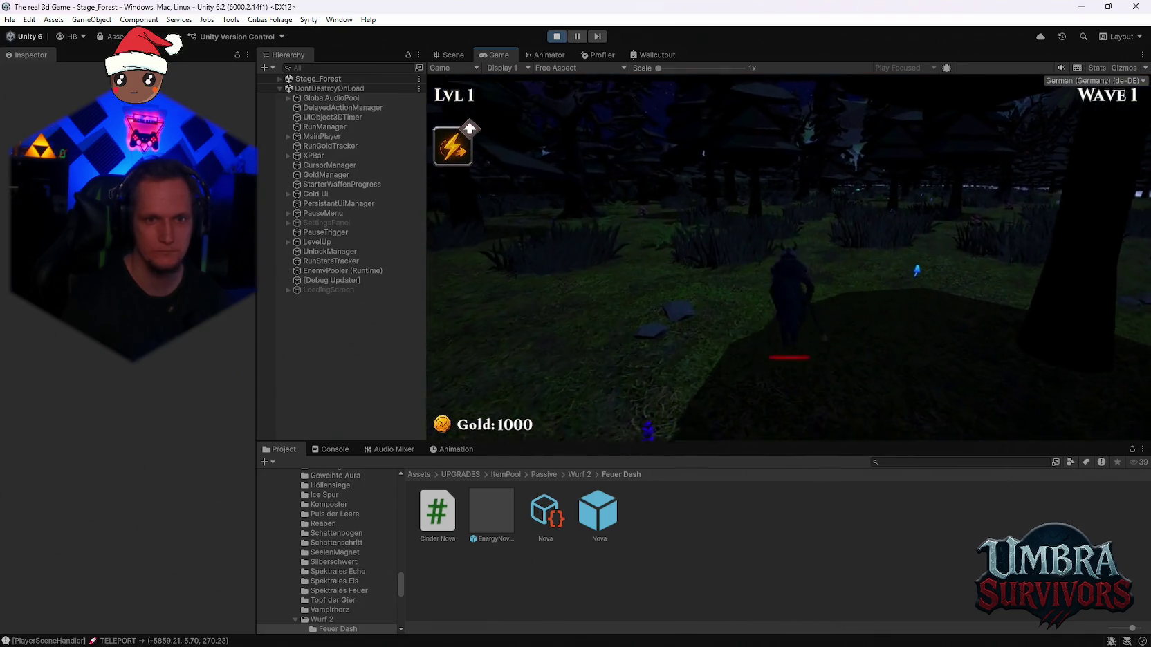
# Run the character through the Stage_Forest level at wave 1, then pause to show stats
pyautogui.press('w')
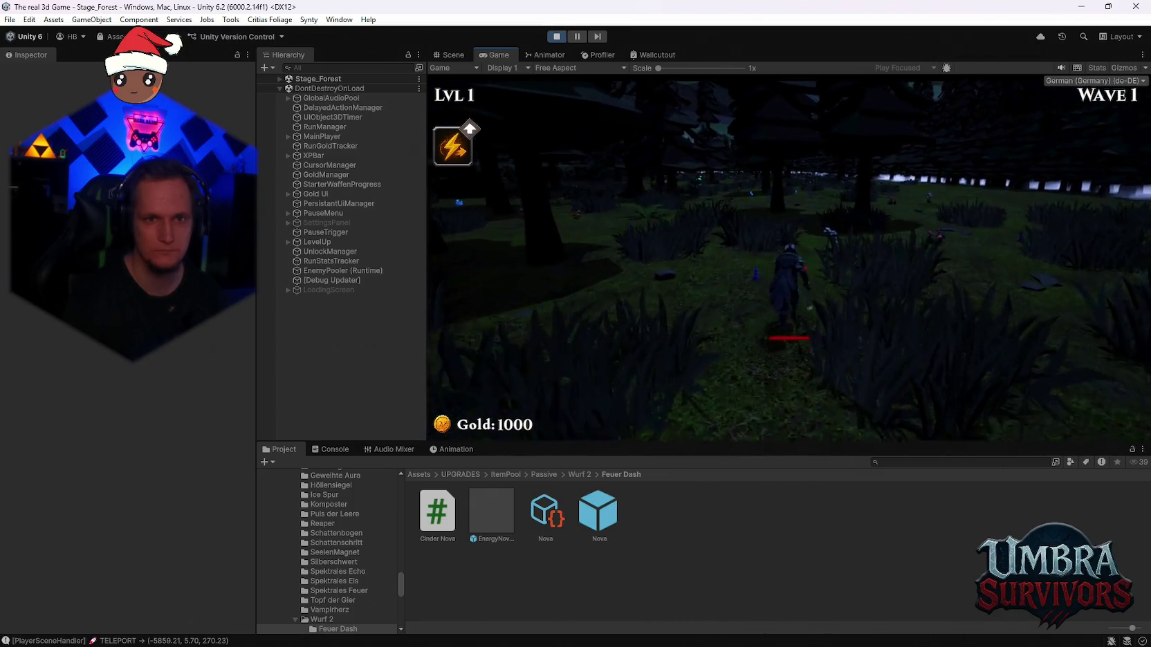
pyautogui.press('w')
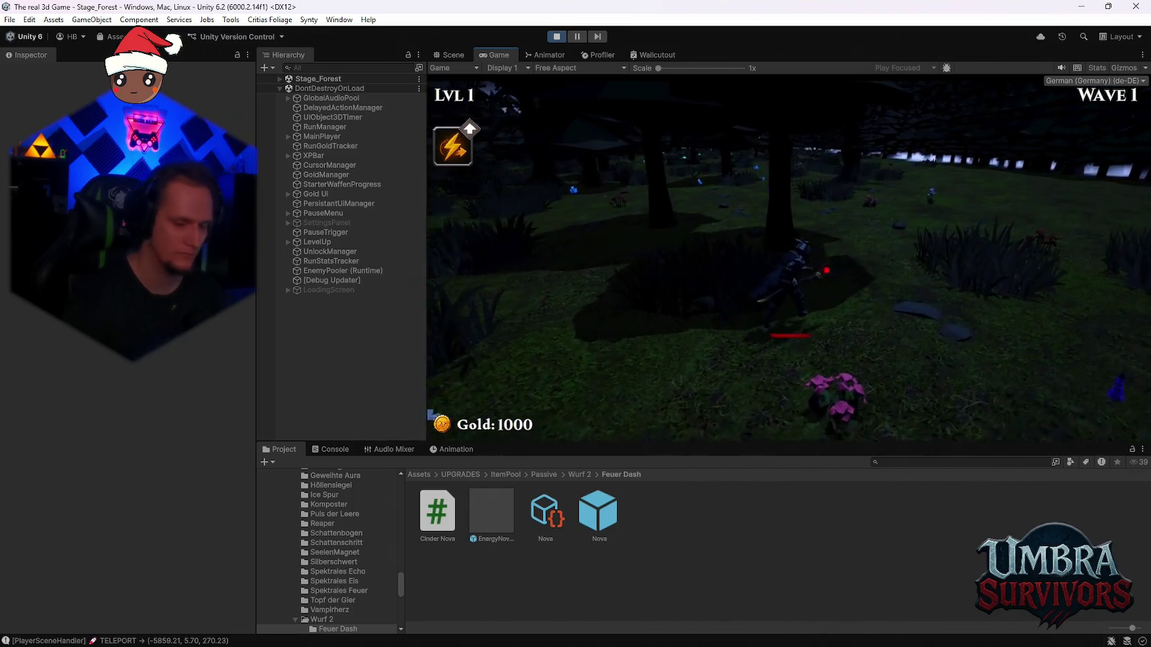
pyautogui.press('w')
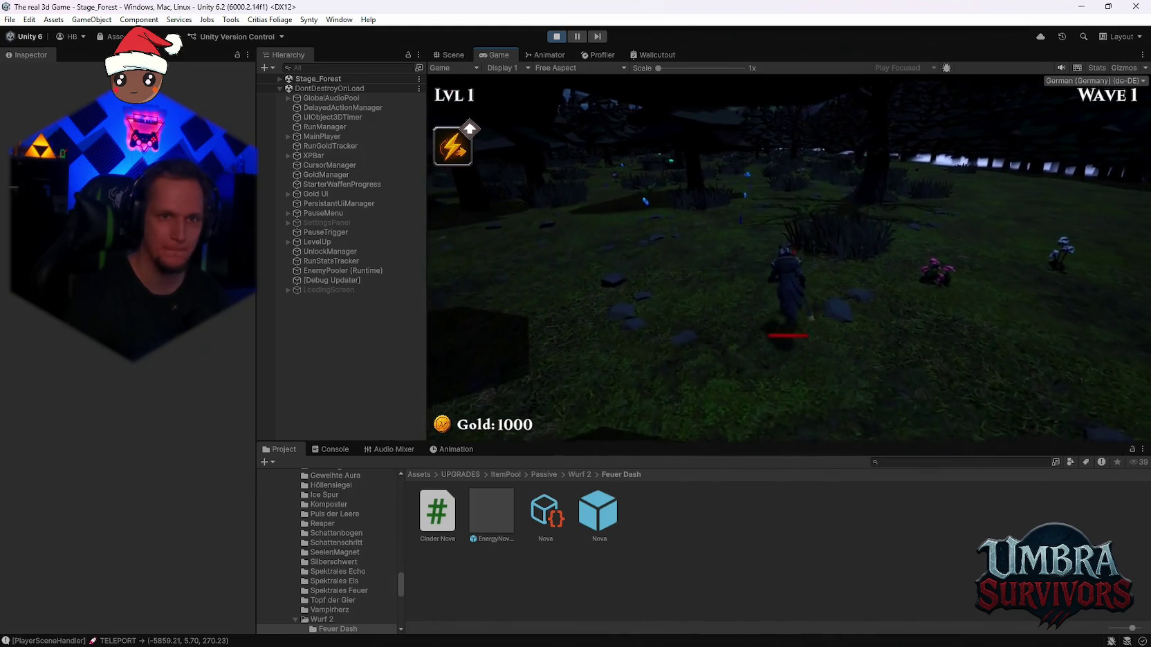
pyautogui.press('w')
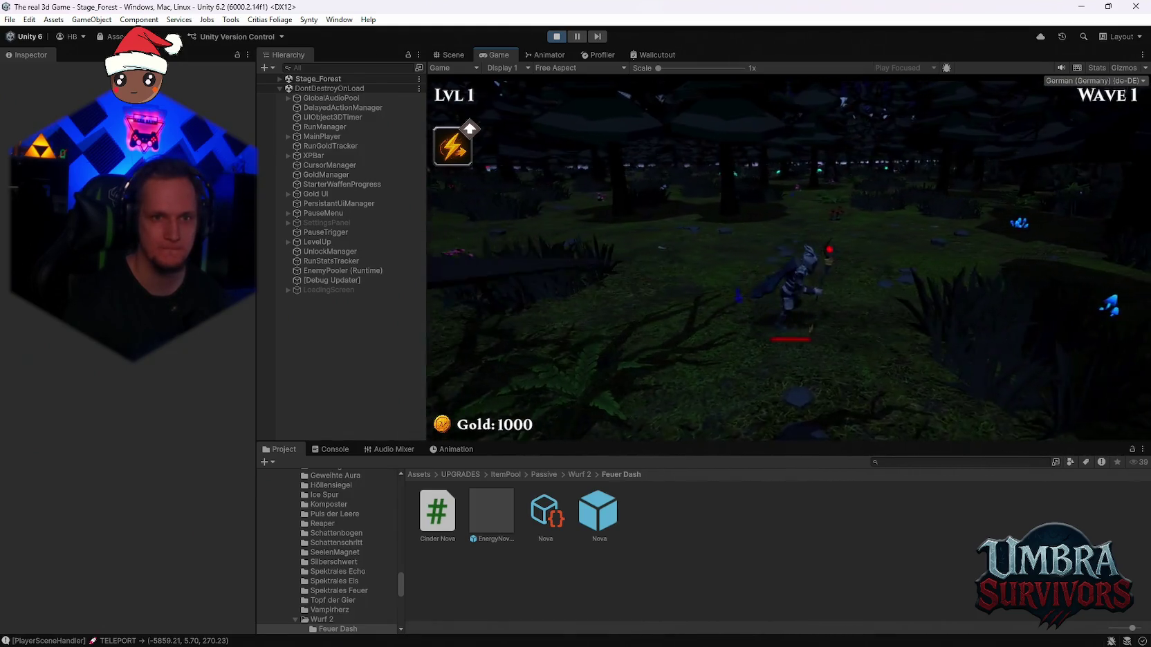
pyautogui.press('w')
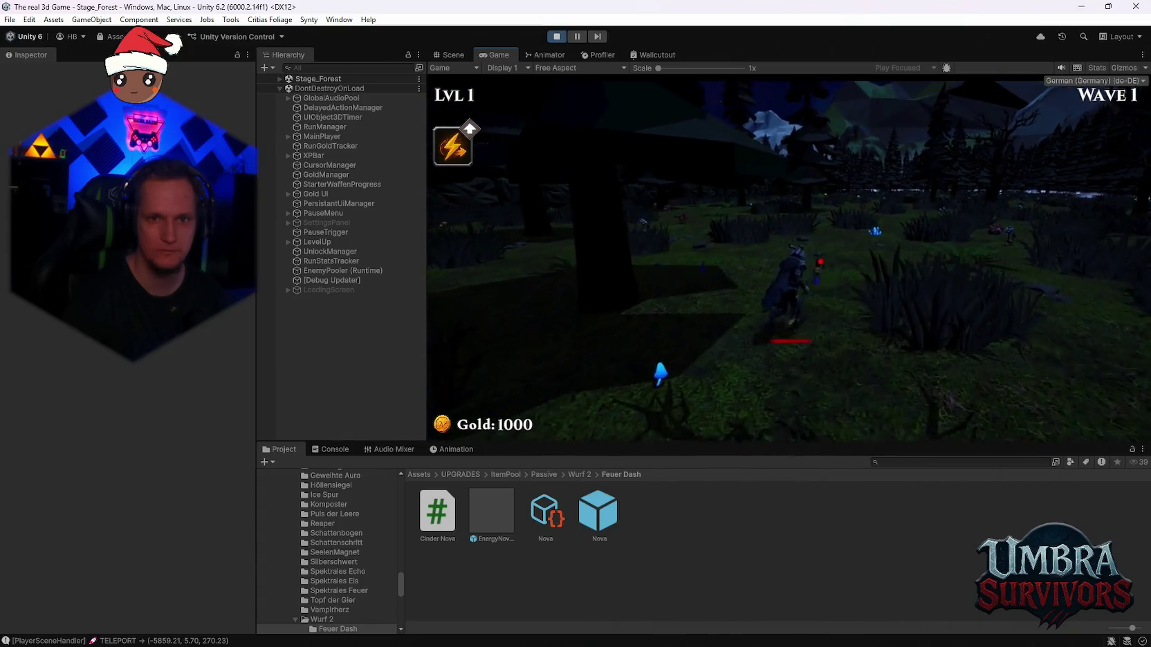
pyautogui.press('Escape')
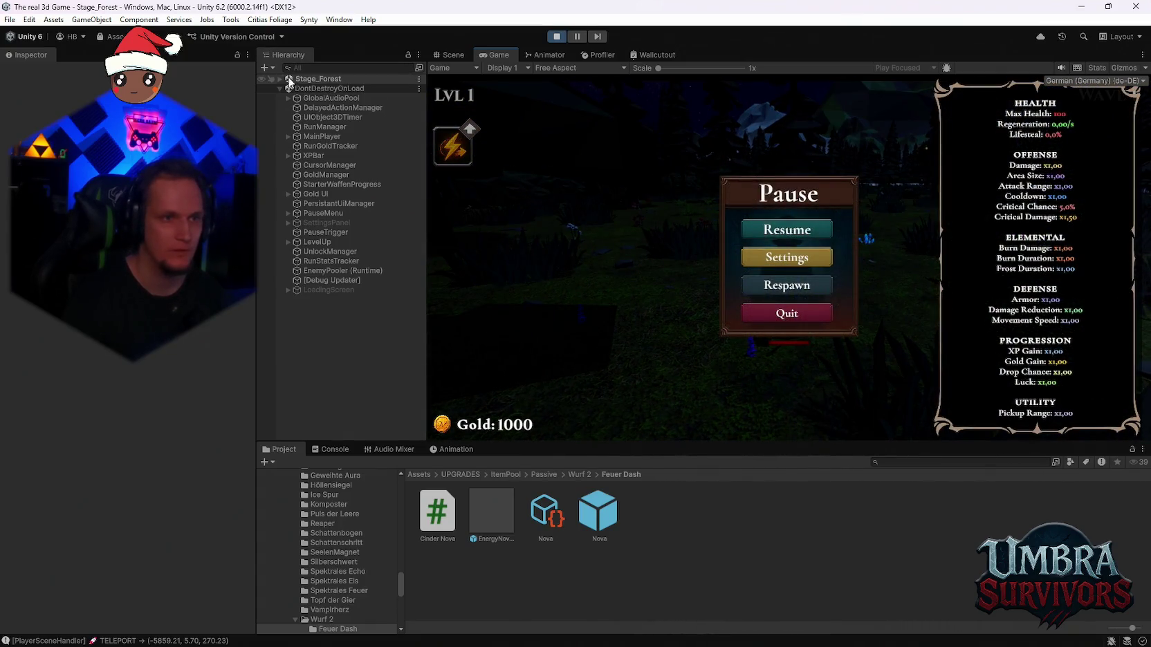
# Select the Cheats object, resume the run and turn on God Mode
pyautogui.click(315, 165)
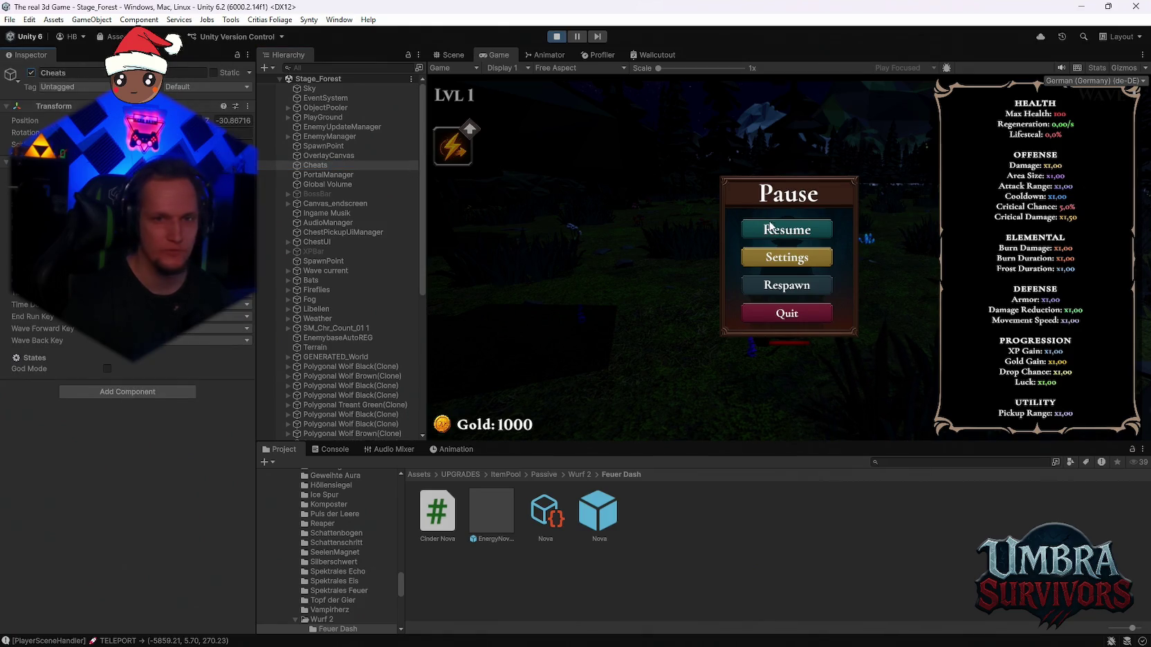
pyautogui.click(750, 228)
pyautogui.press('w')
# Fight enemies across the forest to level 2 and pick an upgrade card
pyautogui.press('g')
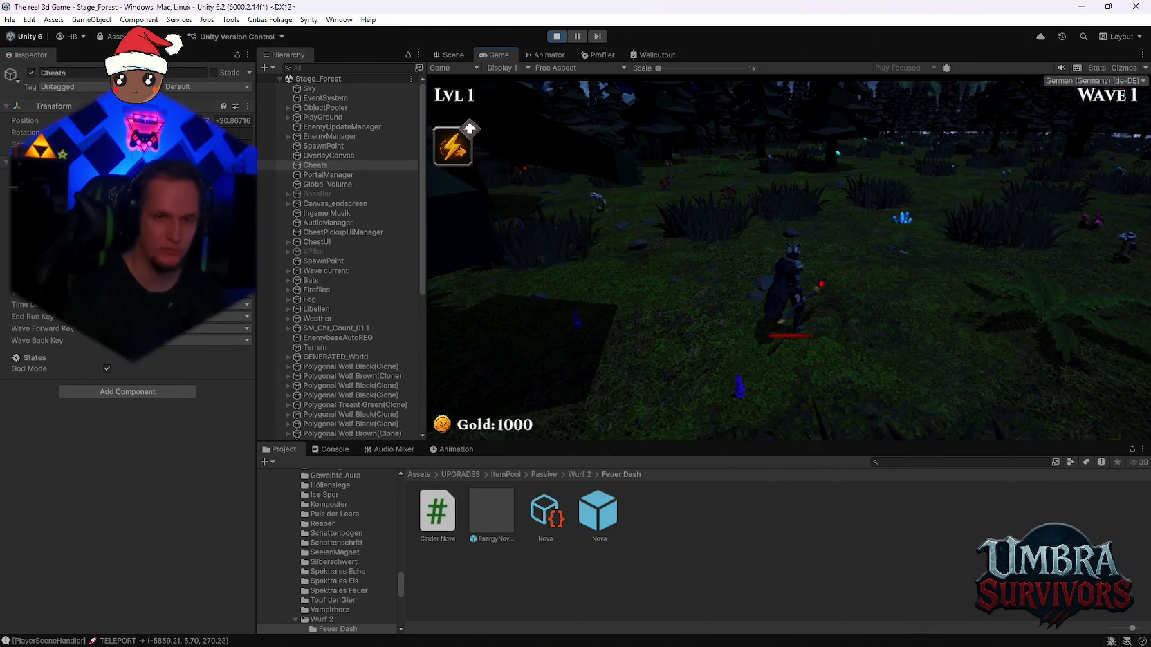
pyautogui.press('w')
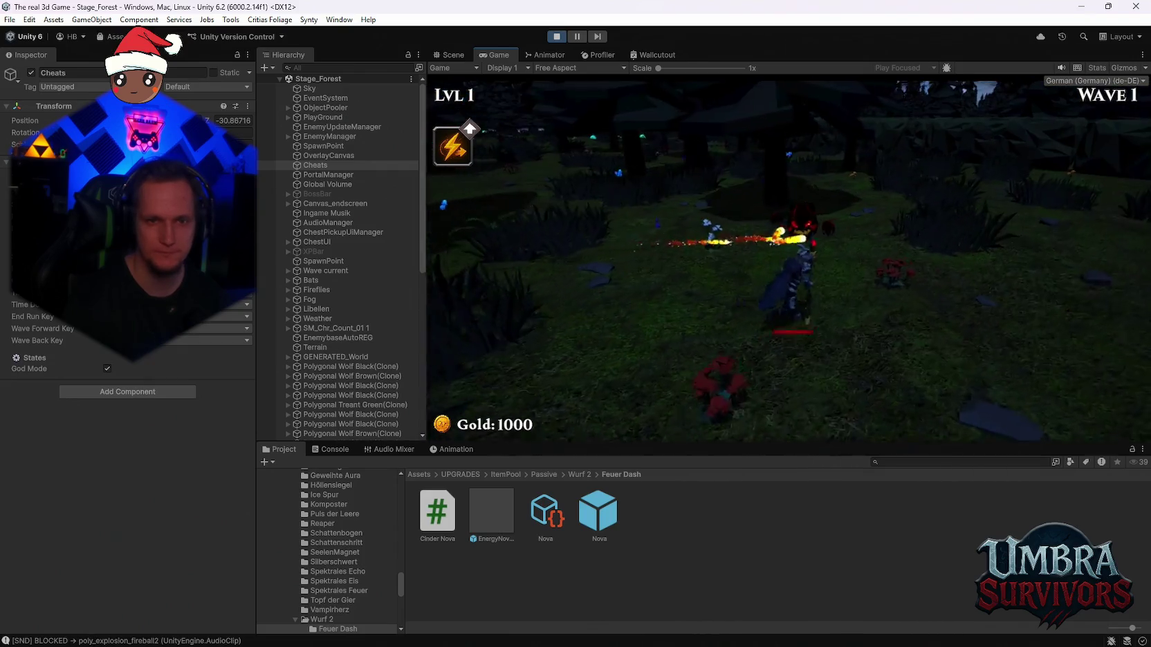
pyautogui.press('w')
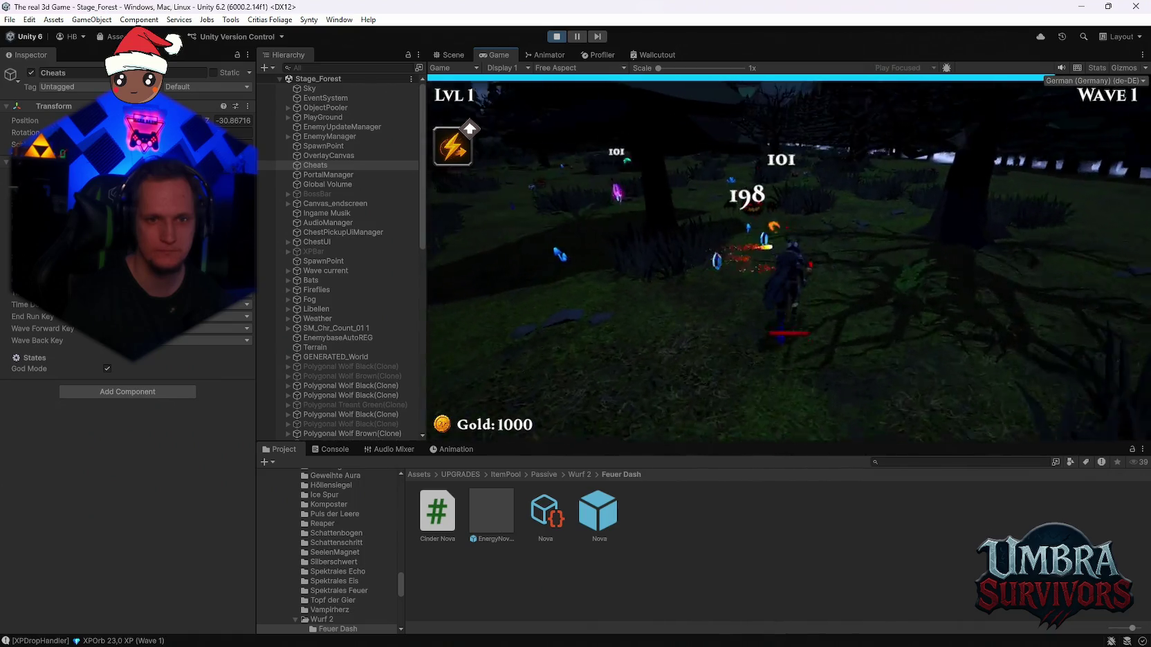
pyautogui.click(793, 257)
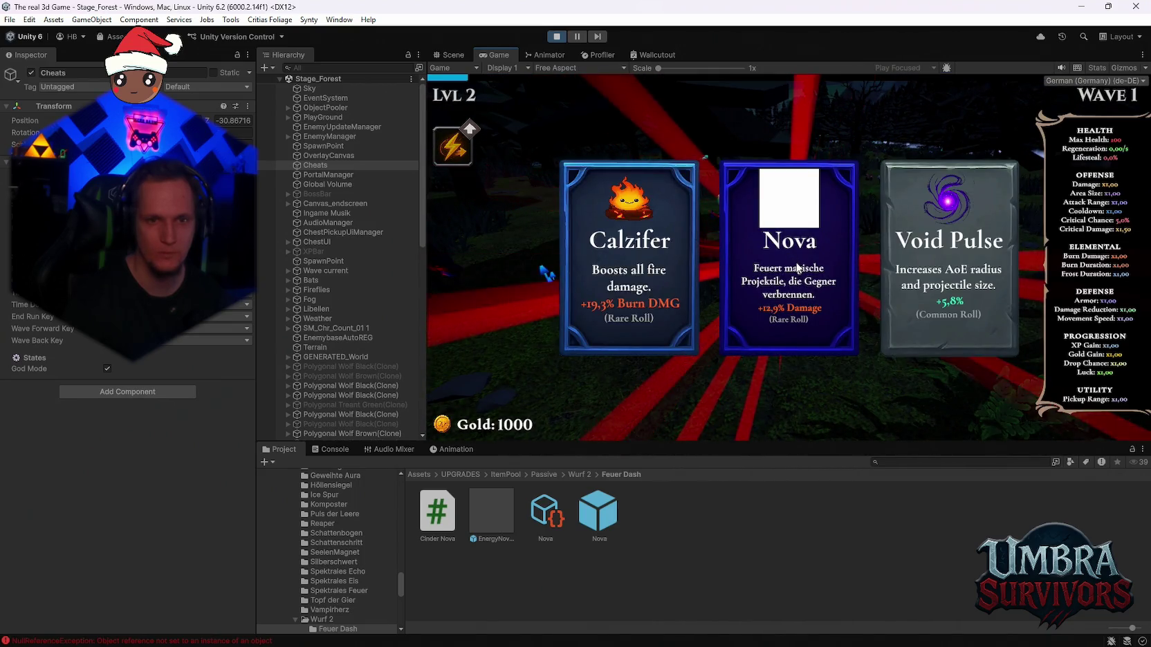
# Steer the character through the forest collecting XP until level 3 offers Infernal Spark, Nova and Infernal Sigil
pyautogui.press('a')
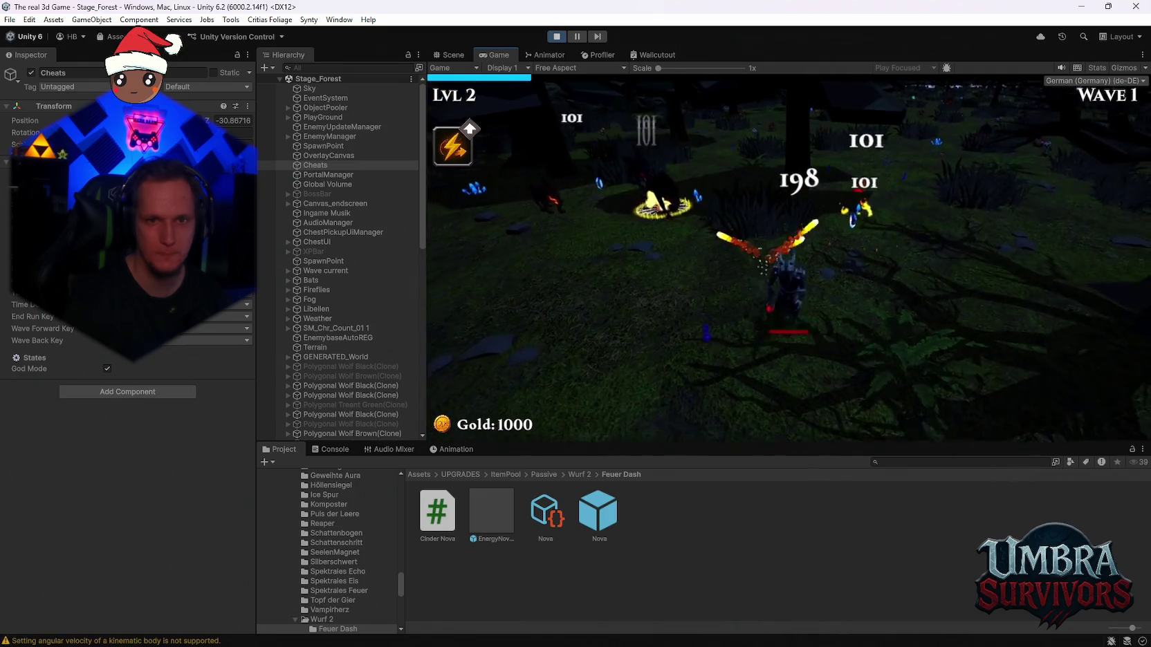
pyautogui.press('a')
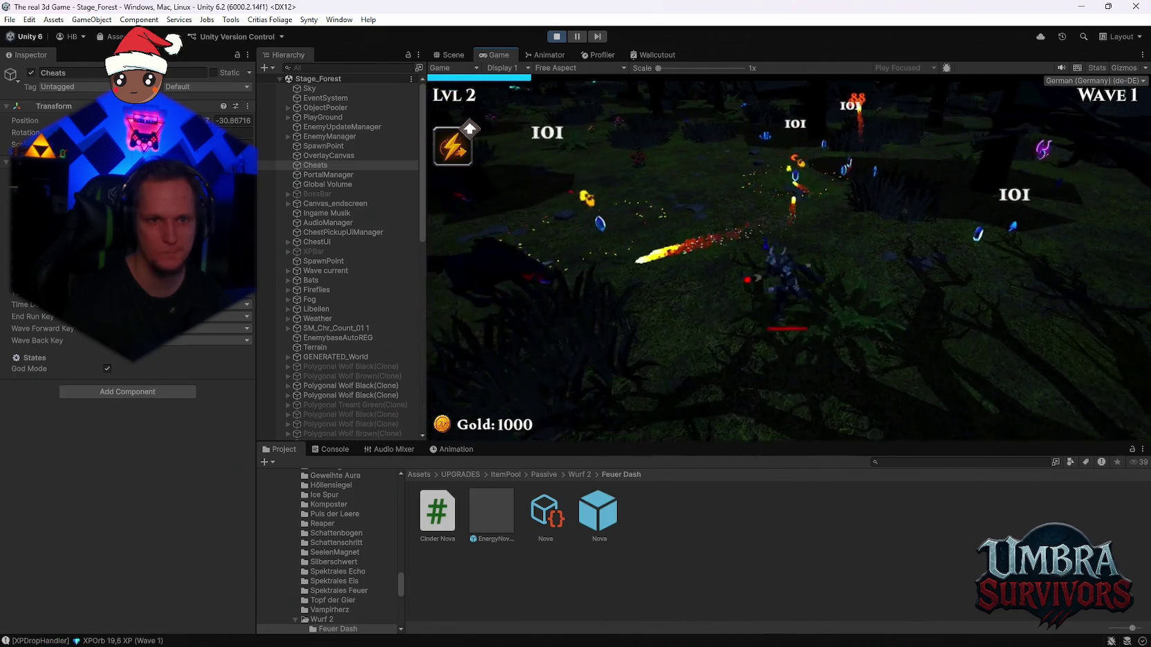
pyautogui.press('a')
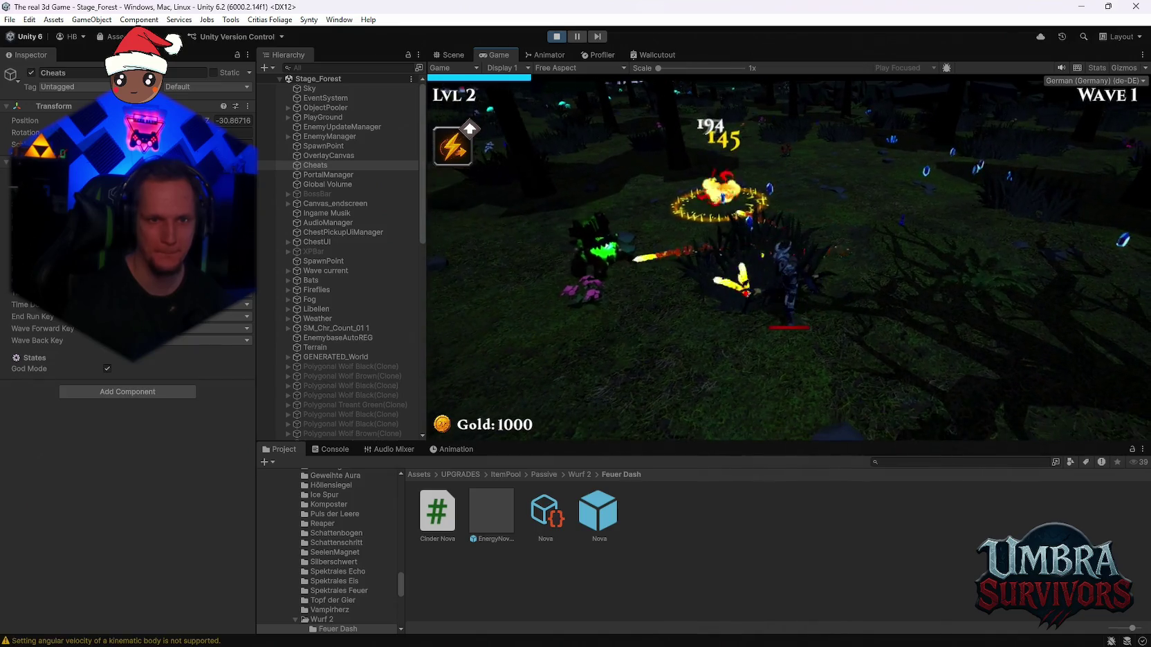
pyautogui.press('d')
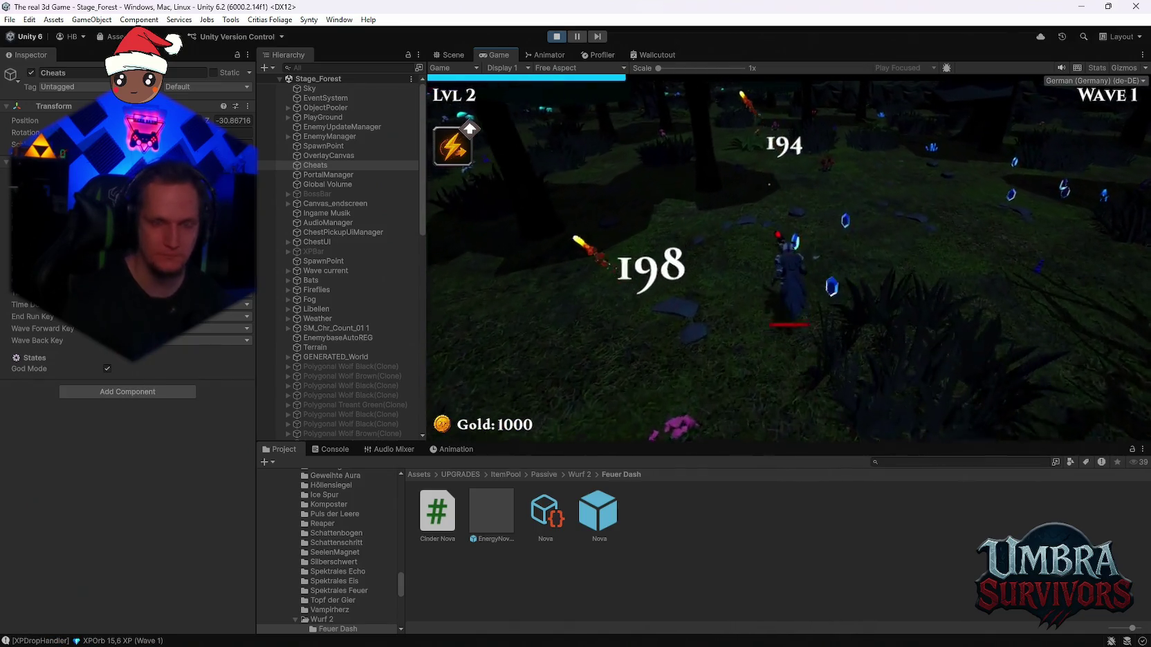
pyautogui.press('a')
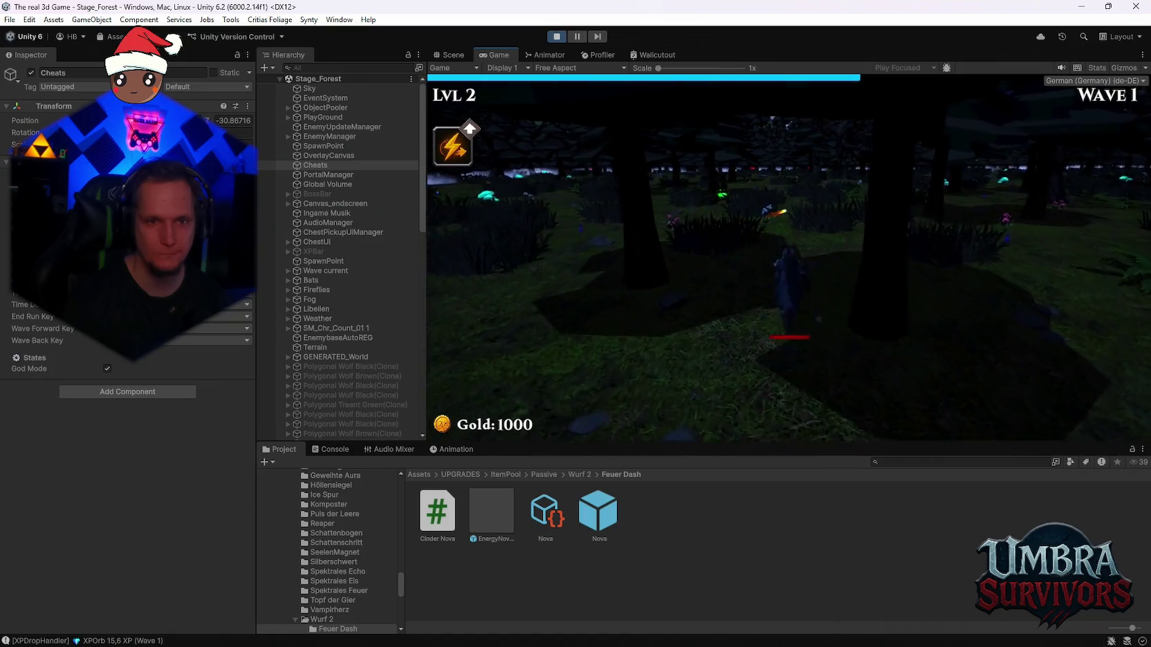
pyautogui.press('w')
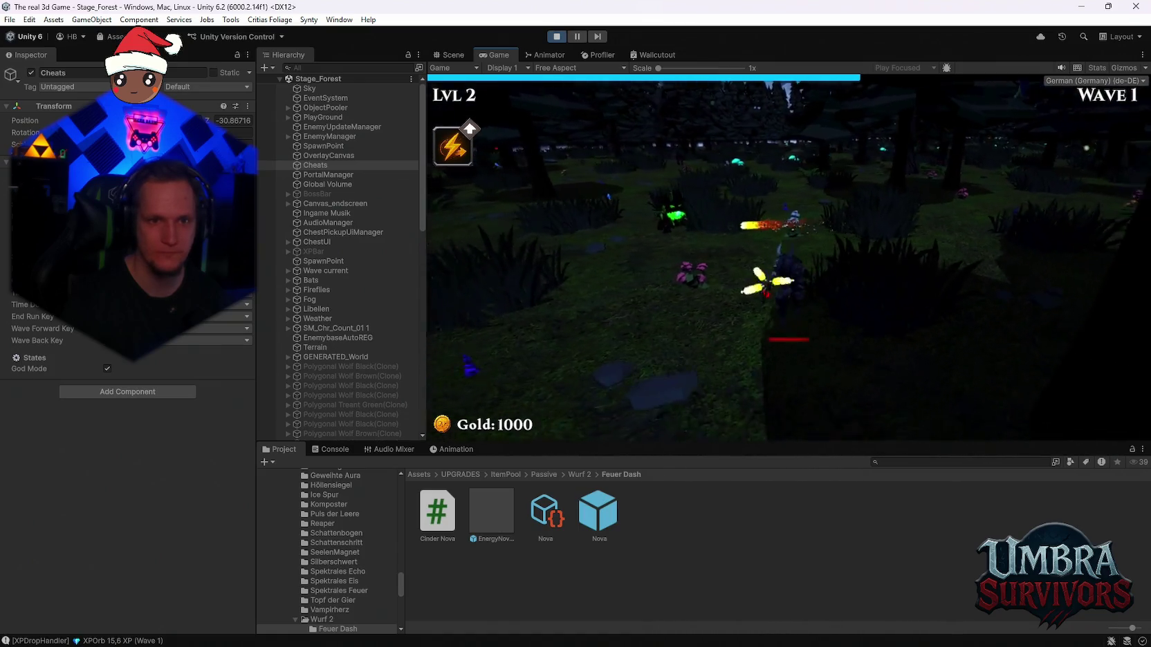
pyautogui.press('a')
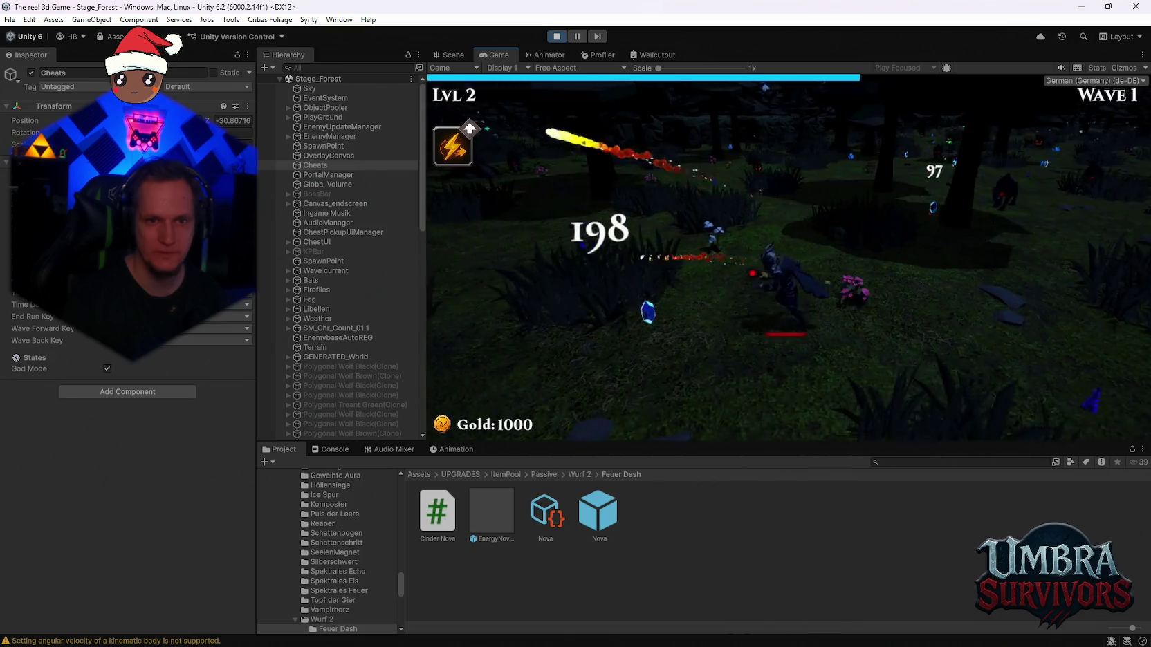
pyautogui.press('a')
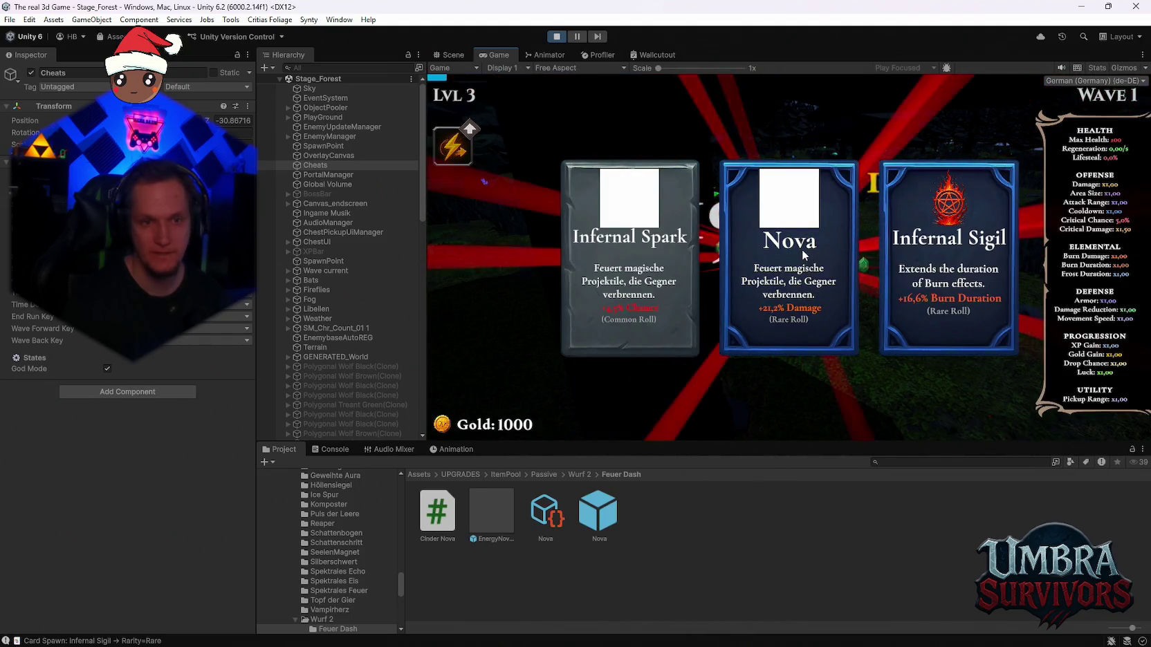
# Take the Nova upgrade and keep moving through wave 2 gathering XP
pyautogui.click(805, 275)
pyautogui.press('d')
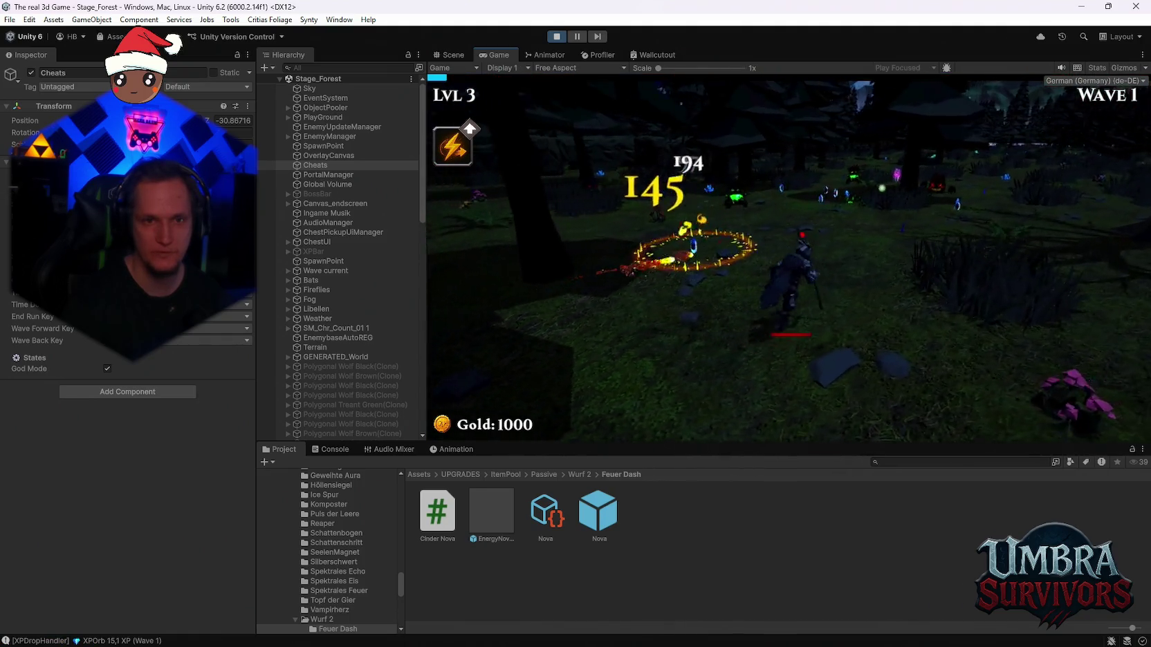
pyautogui.press('d')
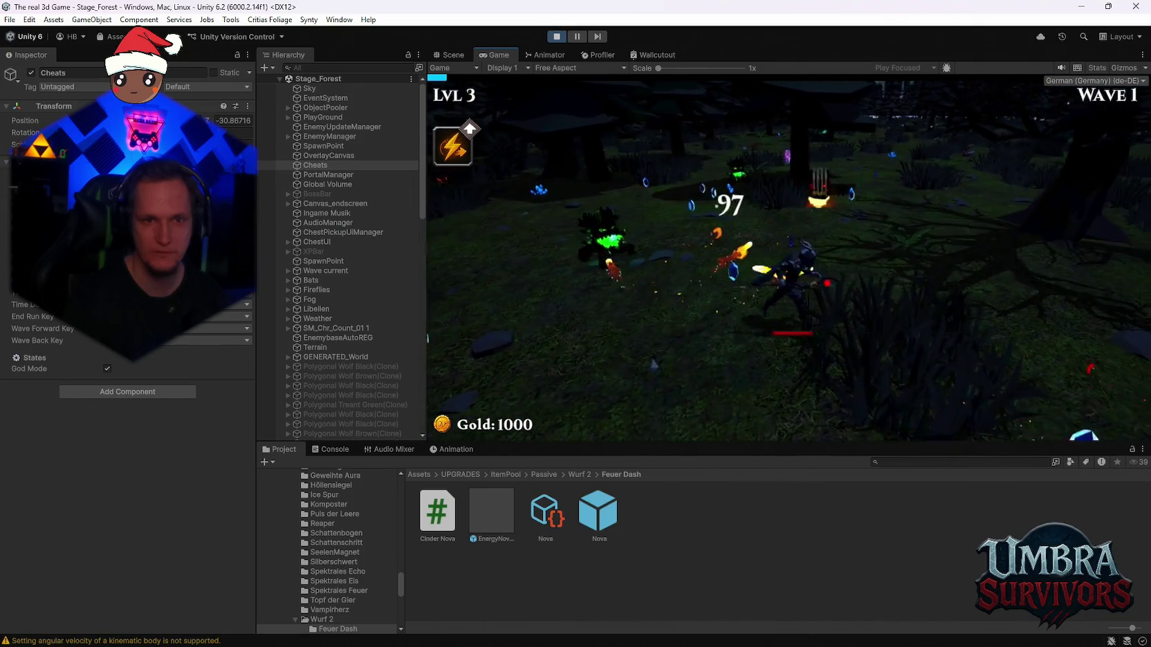
pyautogui.press('s')
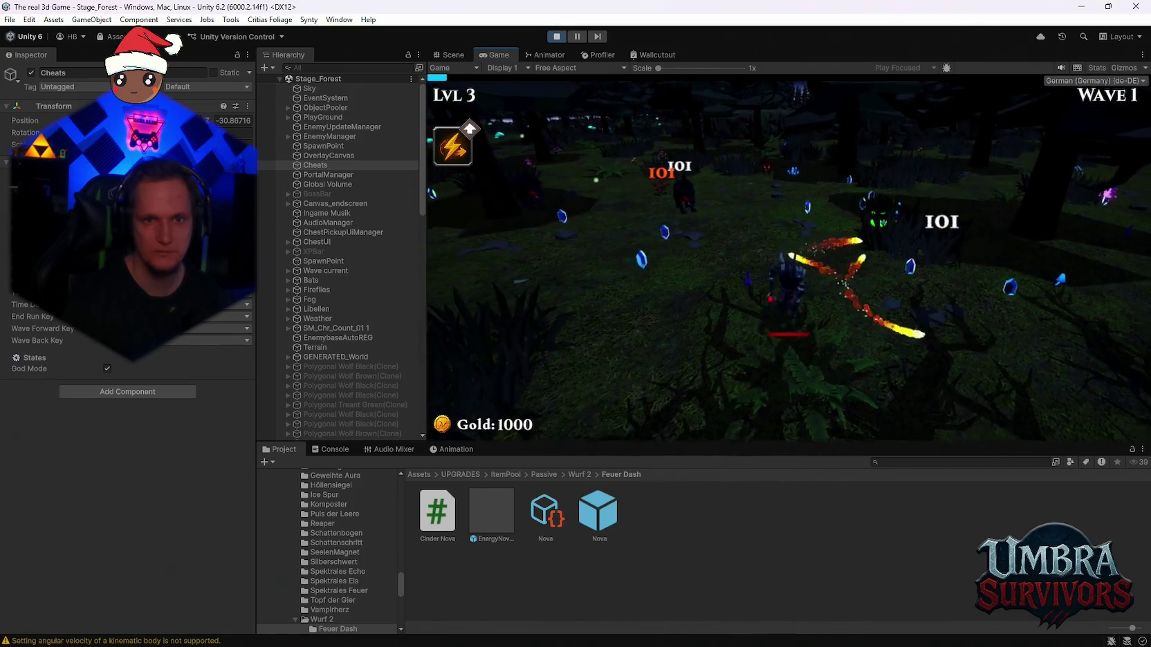
pyautogui.press('d')
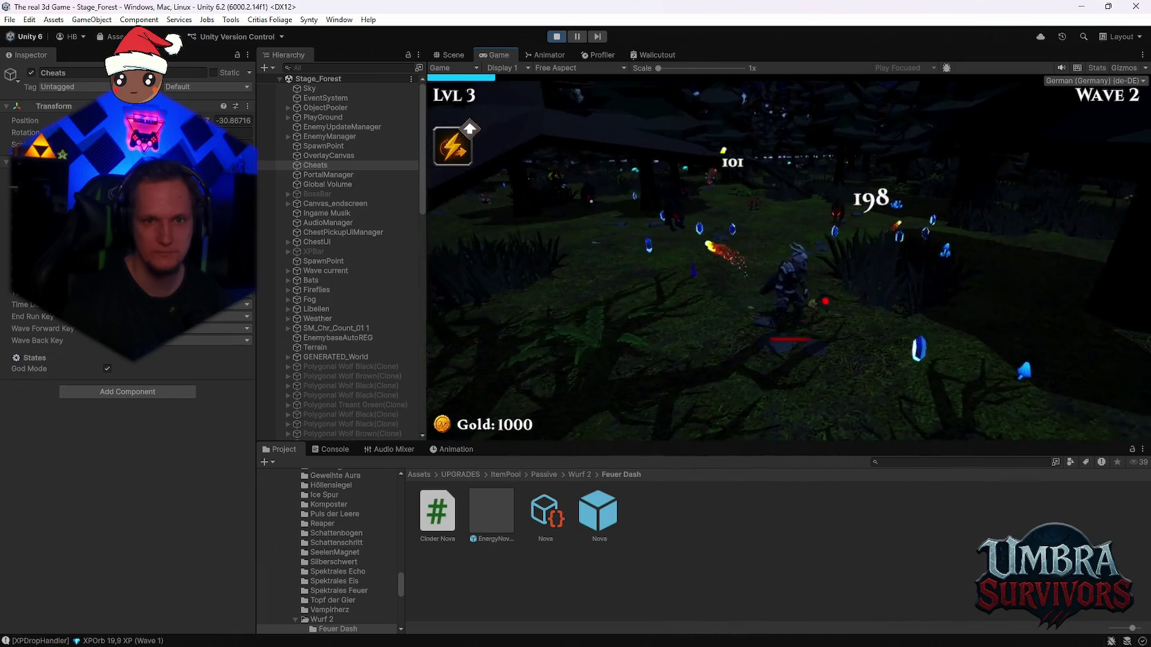
pyautogui.press('w')
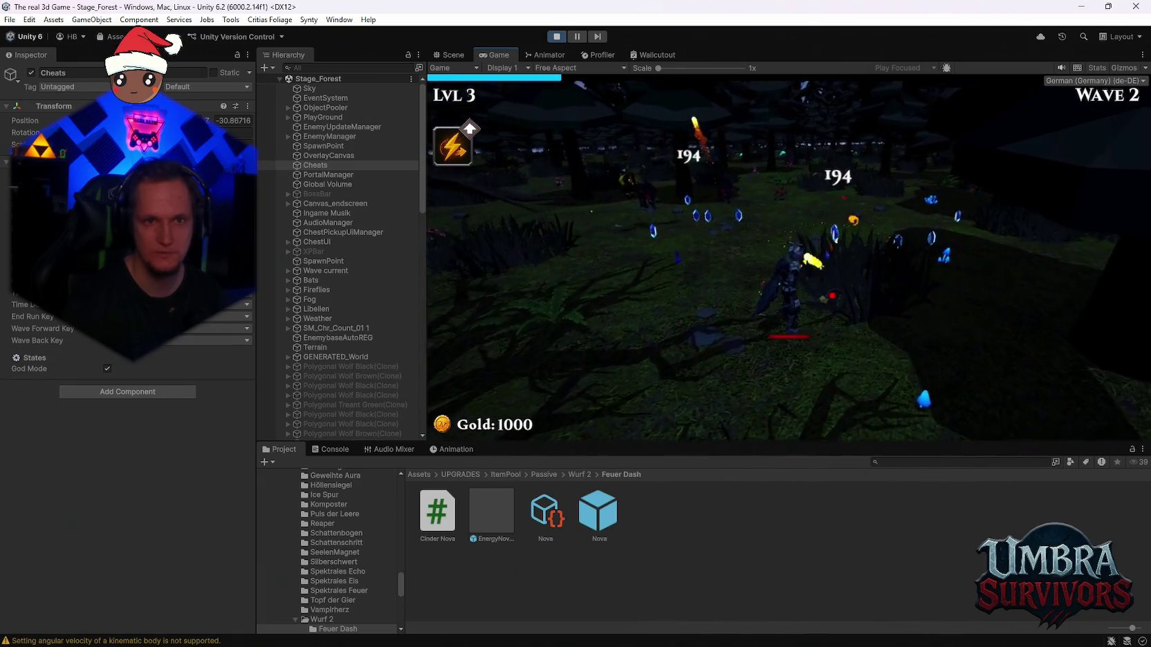
pyautogui.press('s')
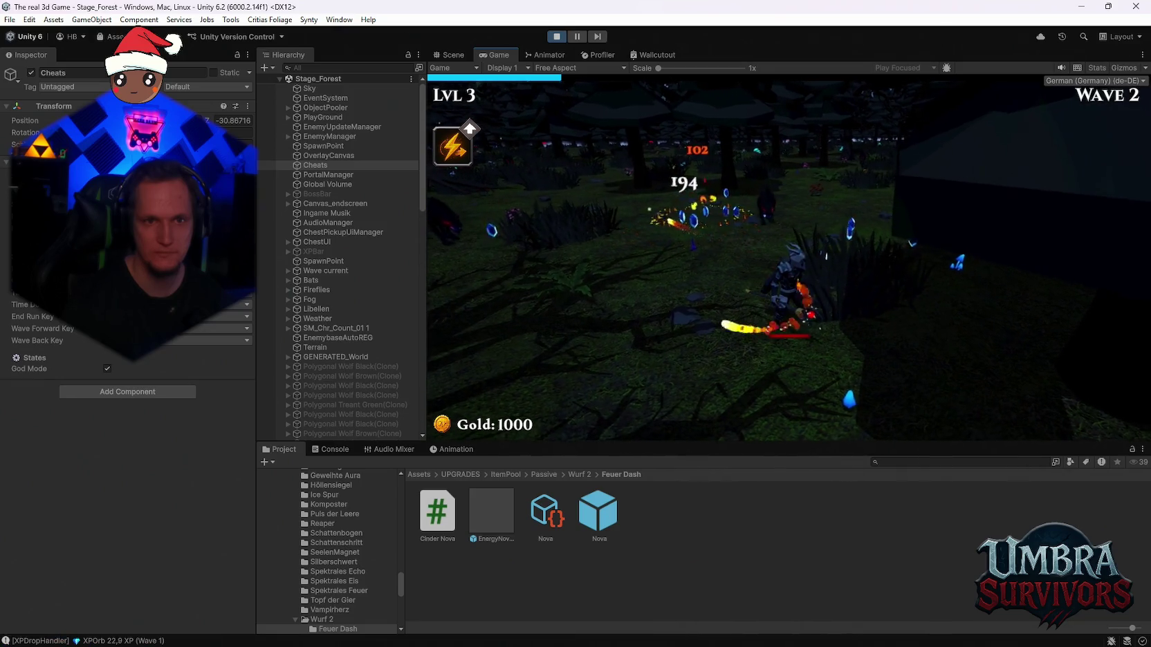
pyautogui.press('w')
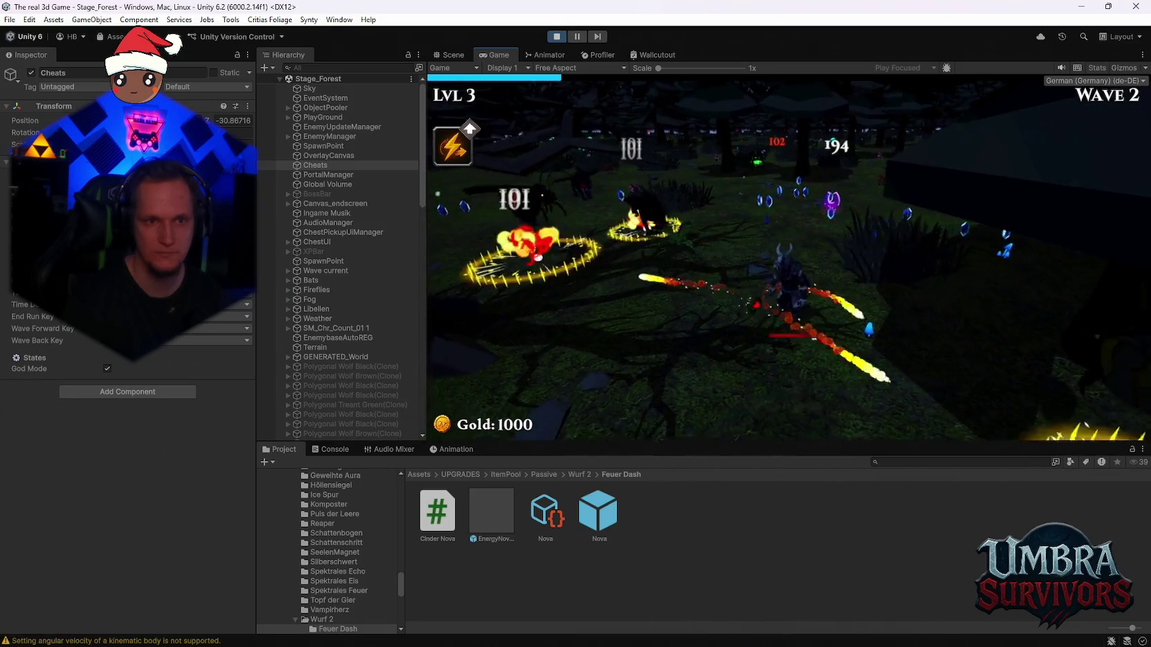
pyautogui.press('w')
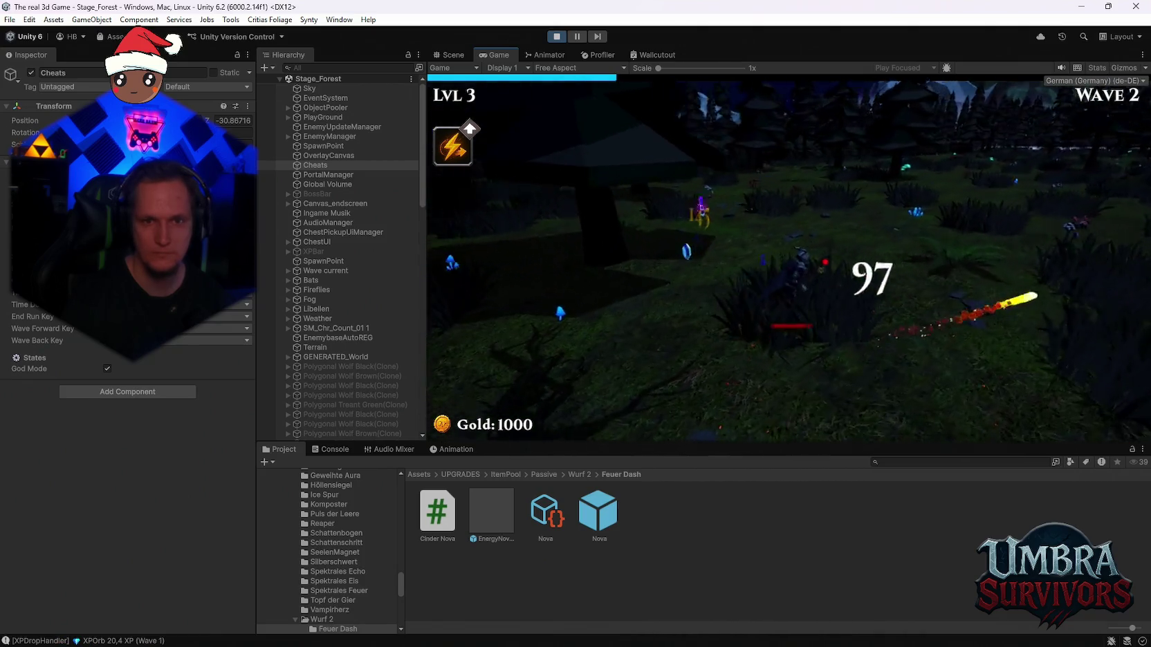
pyautogui.press('w')
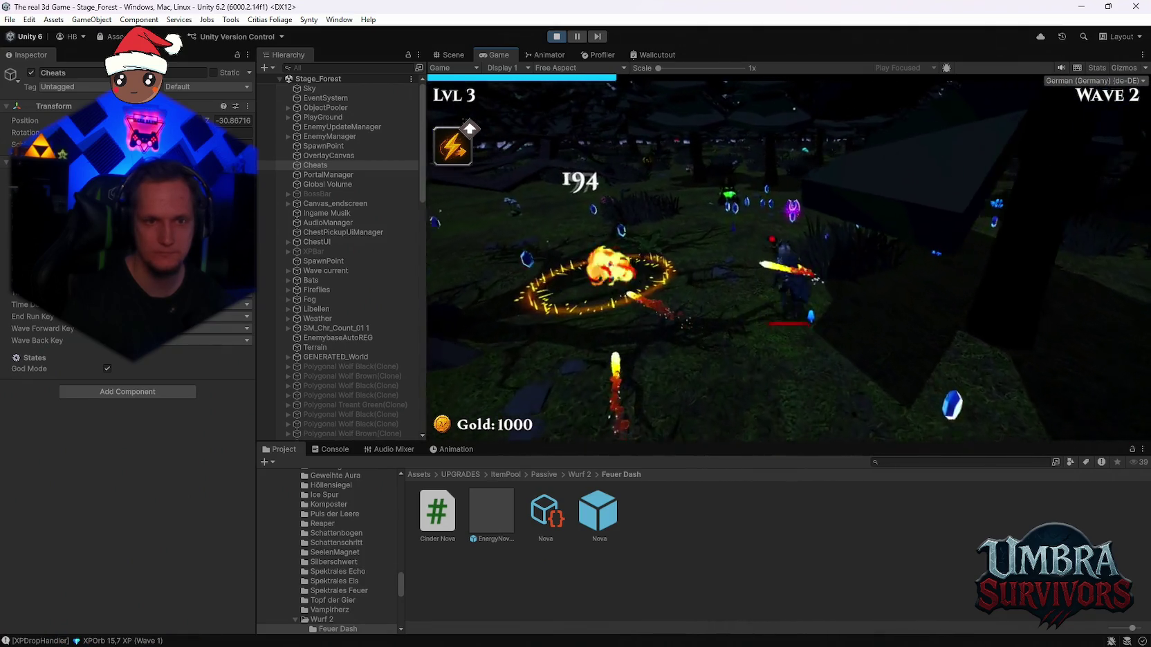
pyautogui.press('w')
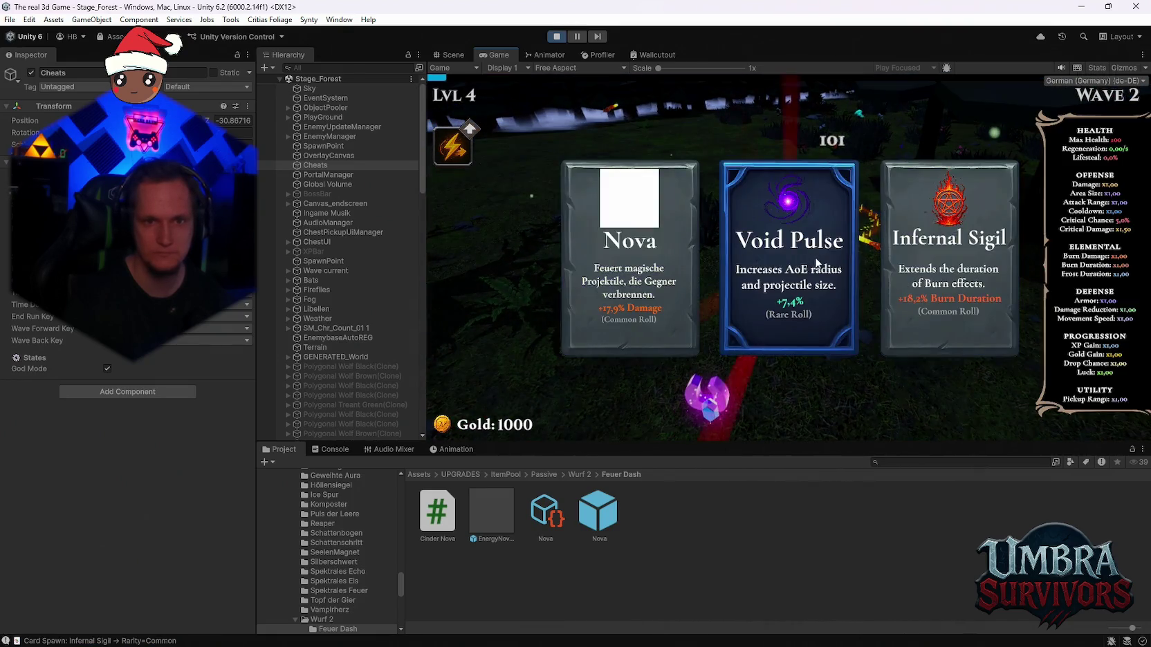
# Take Void Pulse on the next two level-ups, keep collecting XP, then pause the game
pyautogui.click(797, 249)
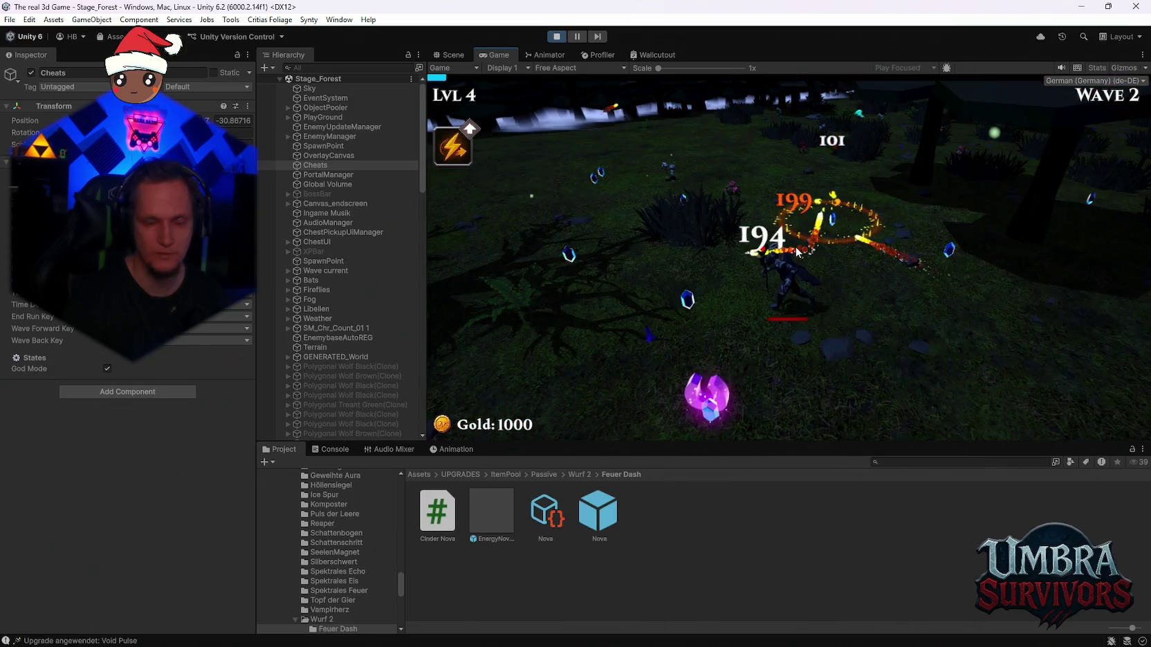
pyautogui.press('a')
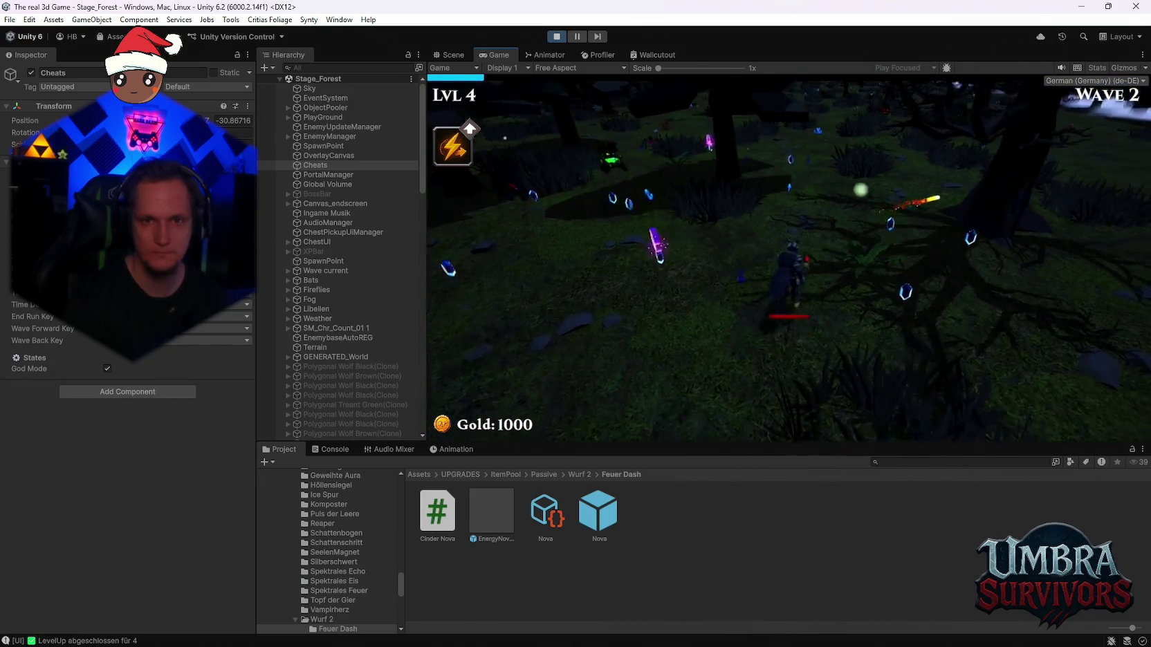
pyautogui.press('a')
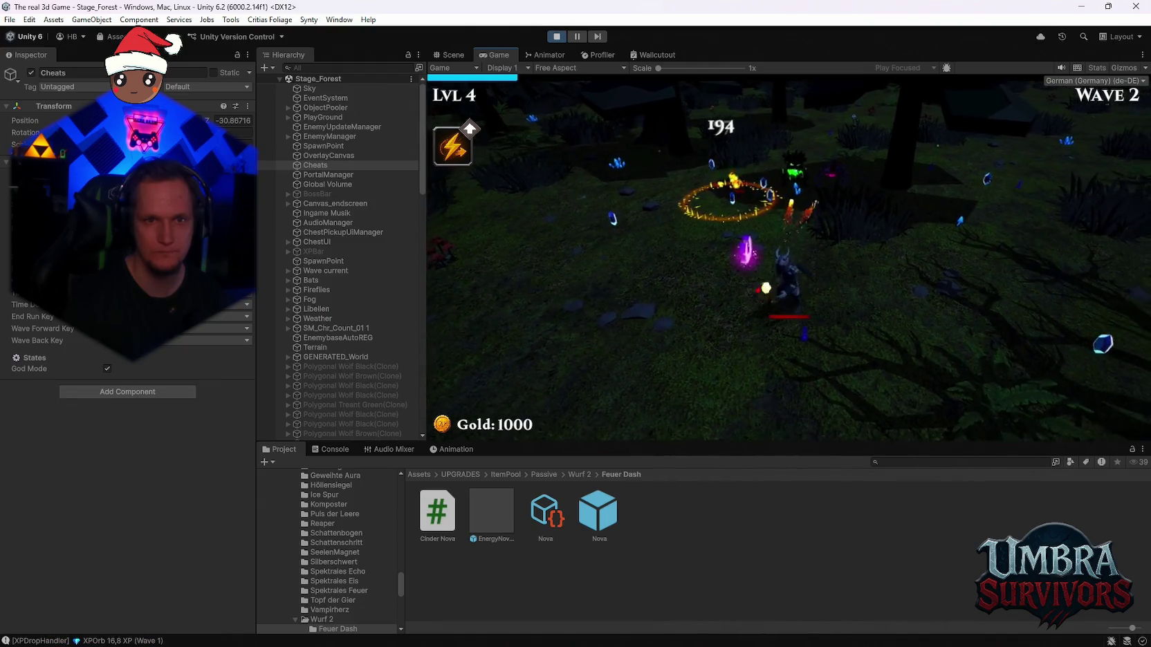
pyautogui.press('w')
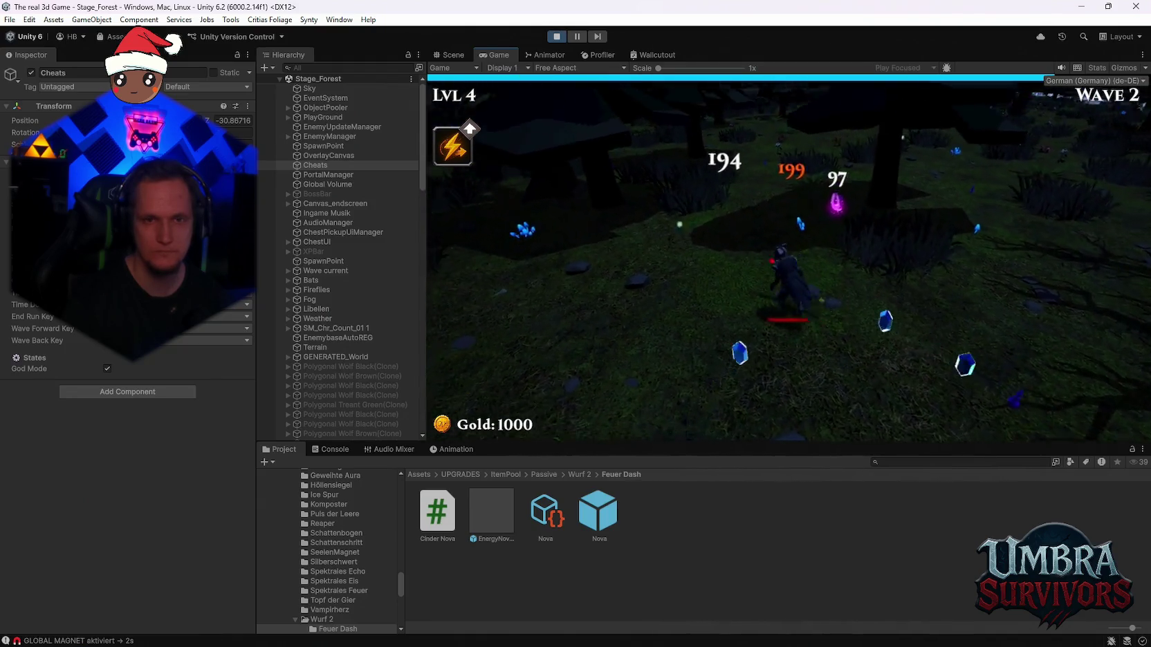
pyautogui.press('w')
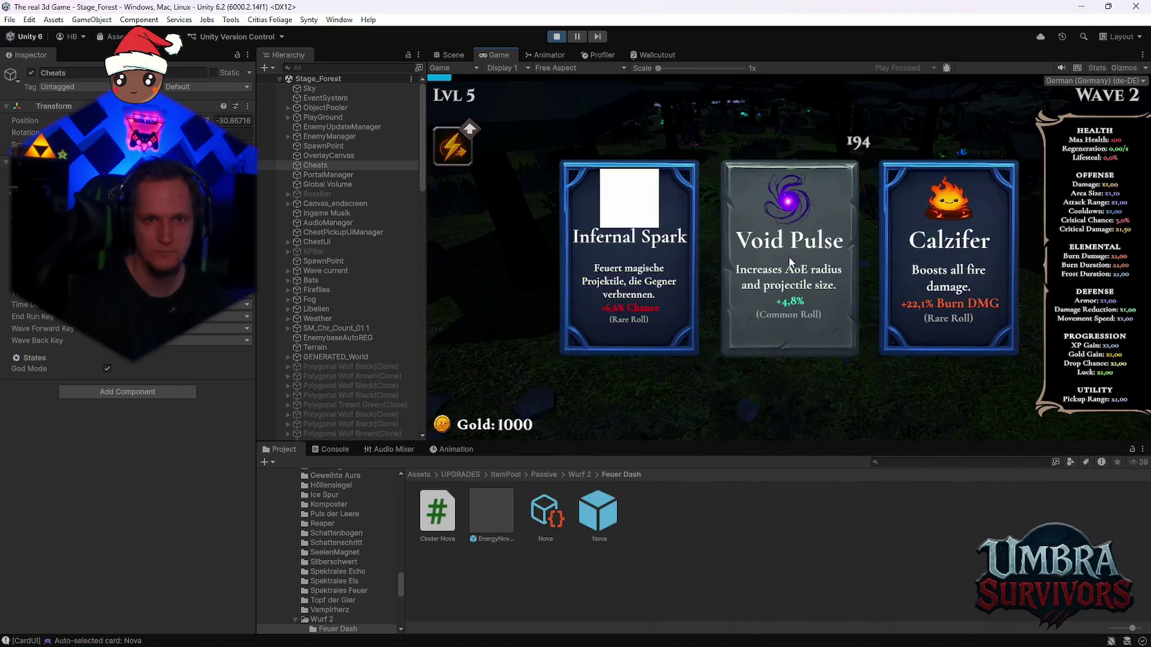
pyautogui.click(799, 280)
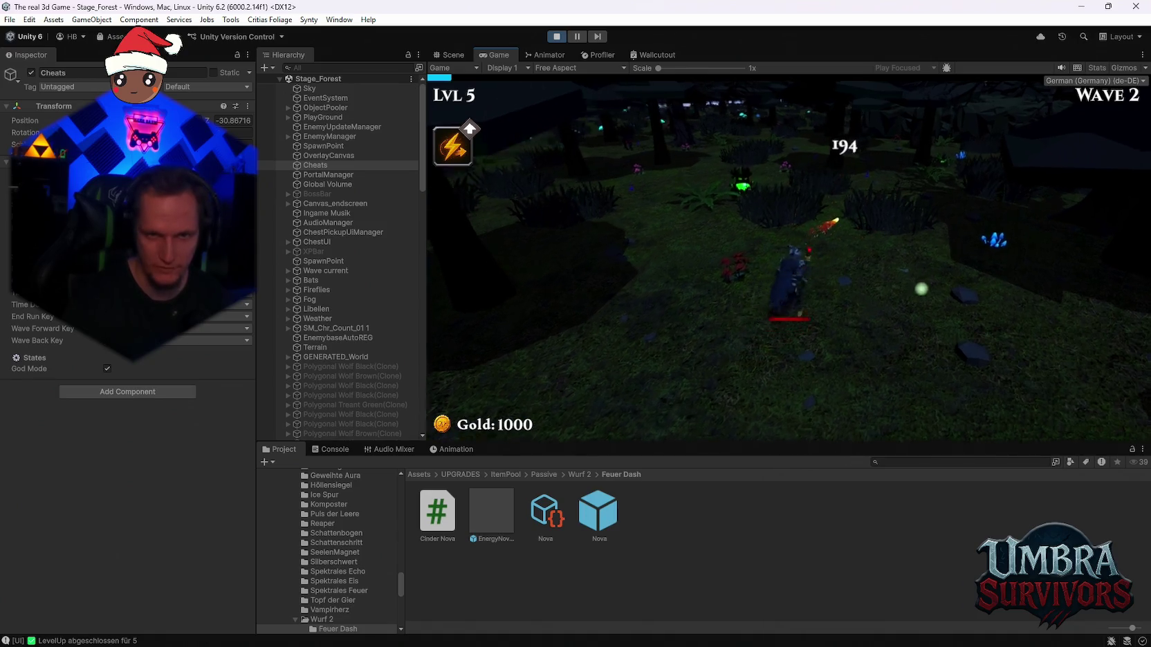
pyautogui.press('d')
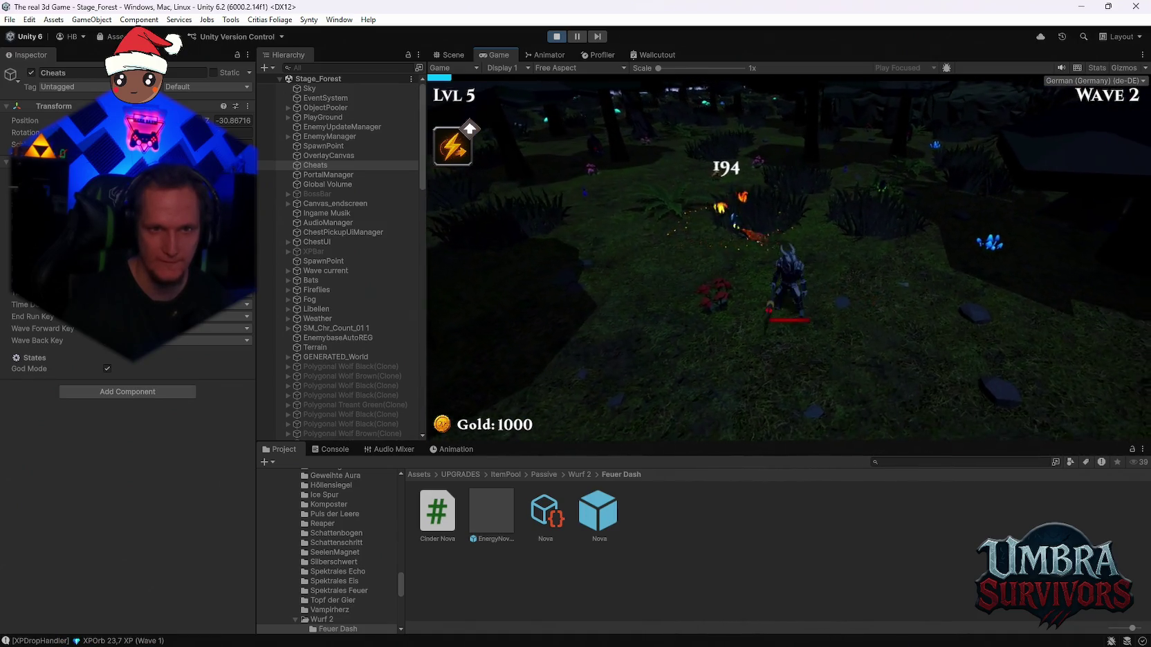
pyautogui.press('s')
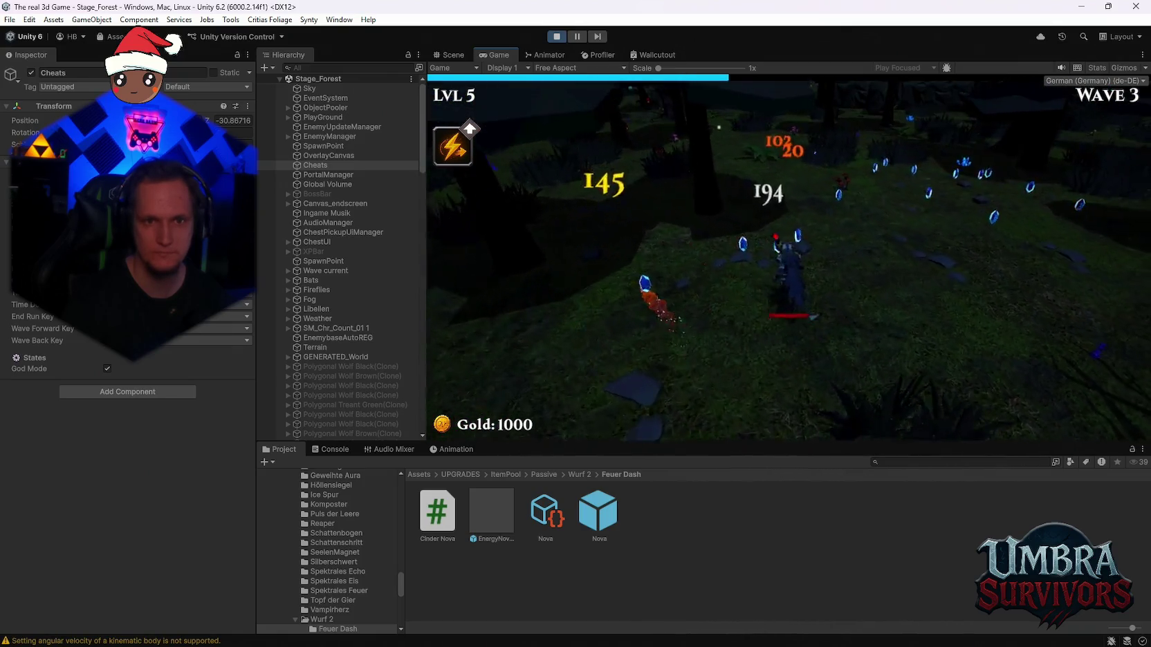
pyautogui.press('Escape')
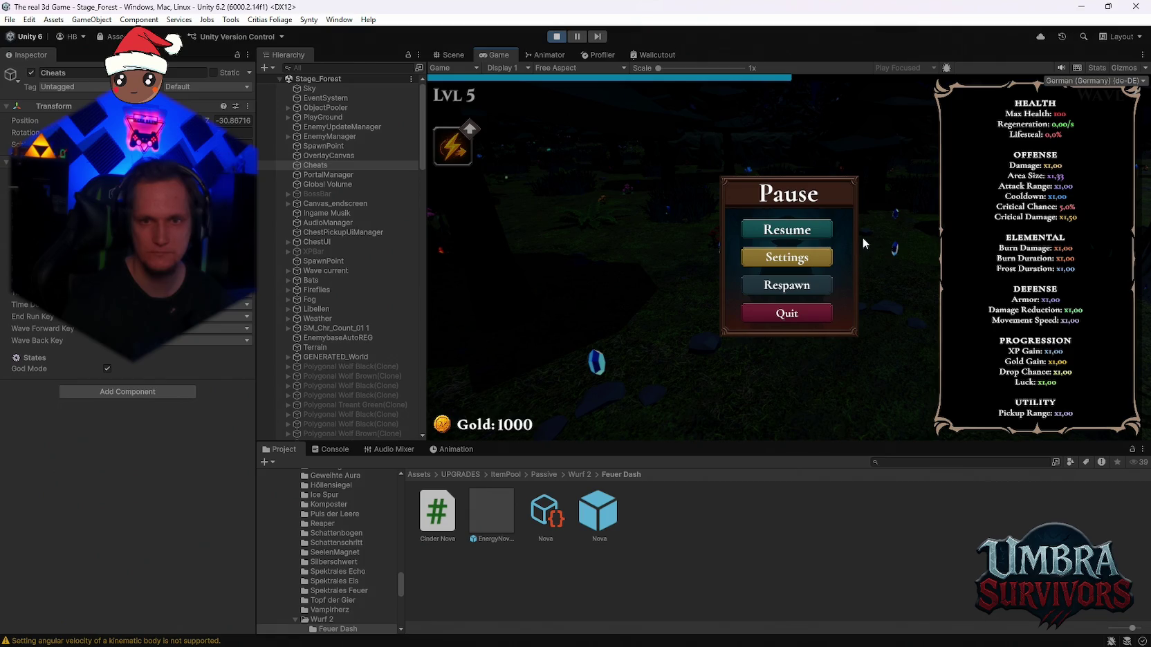
# Unpause the run and pick an upgrade card at level 6
pyautogui.press('Escape')
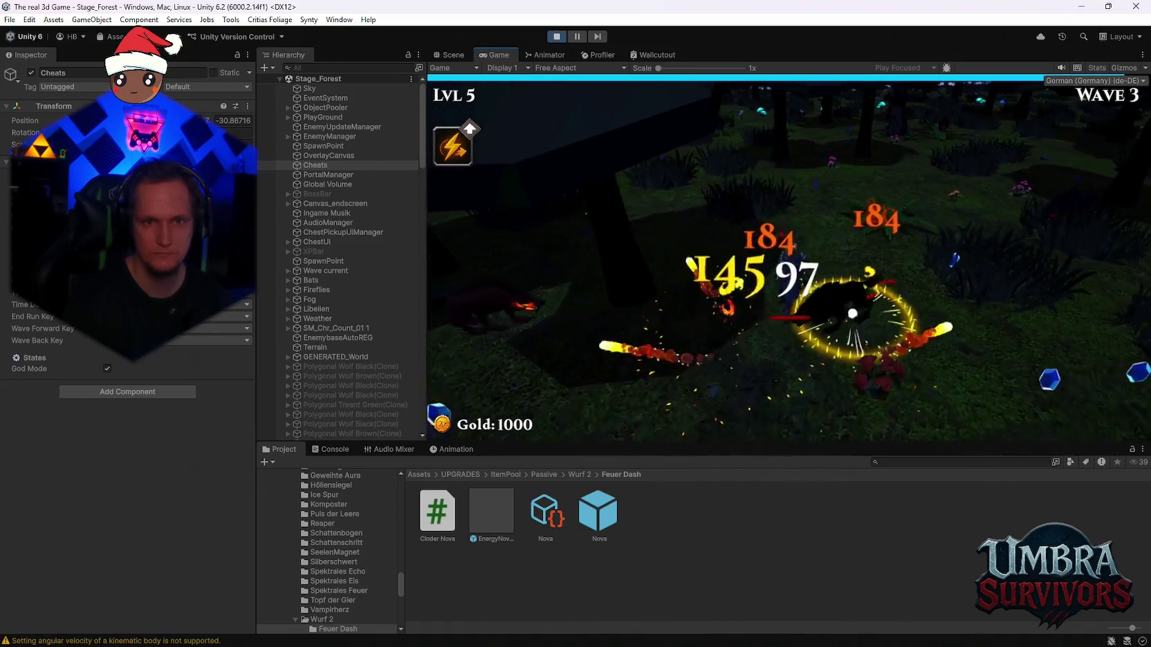
pyautogui.click(921, 261)
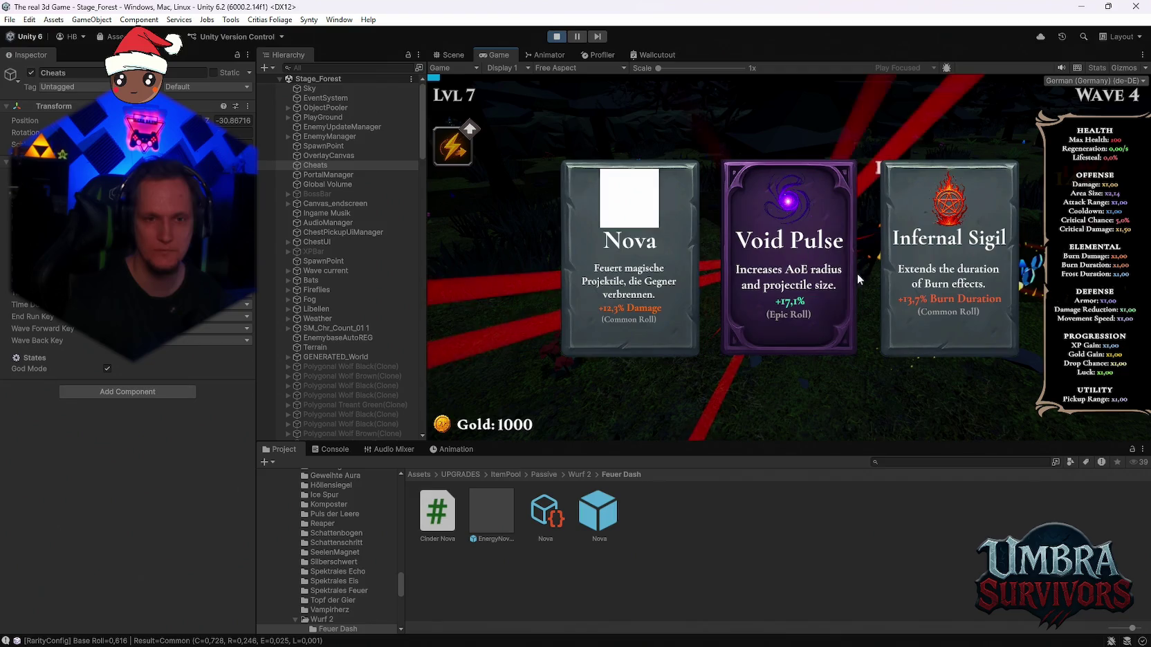
# Pick an upgrade card, jump the run to wave 21, and dismiss the accidental Start menu
pyautogui.click(852, 278)
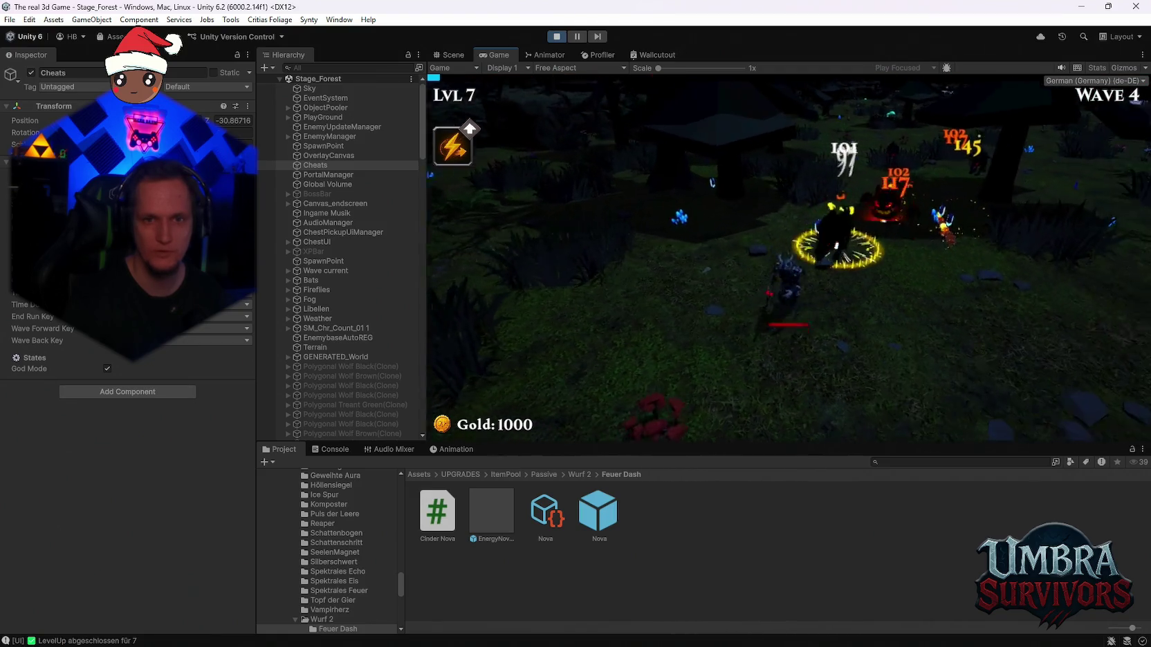
pyautogui.click(539, 406)
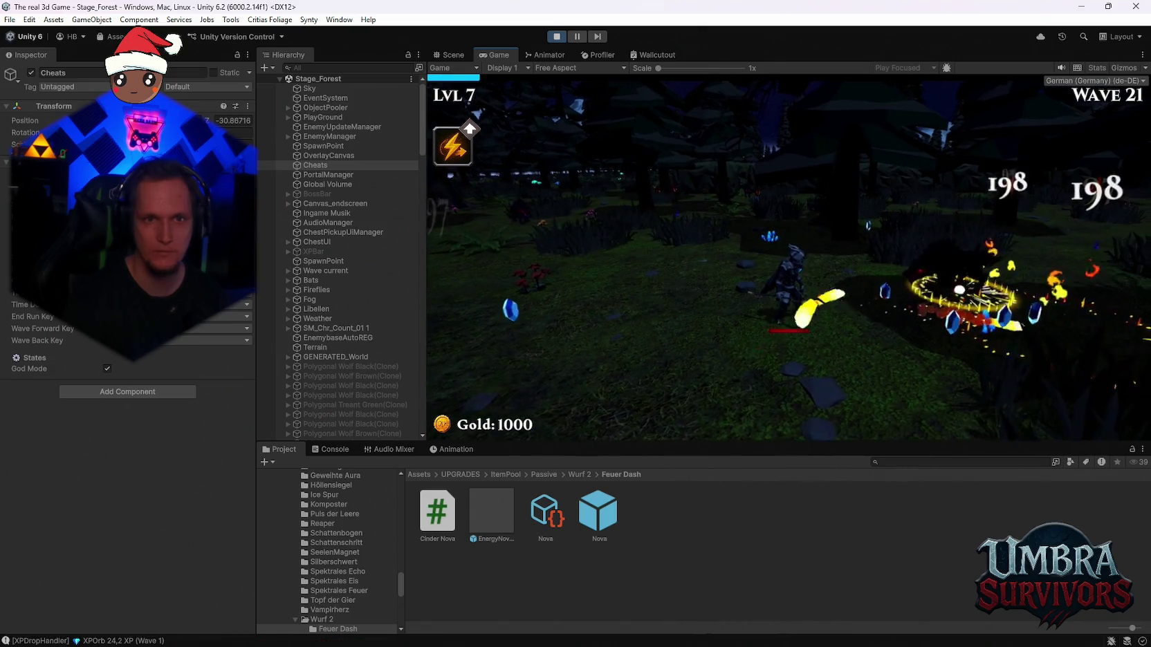
pyautogui.press('super')
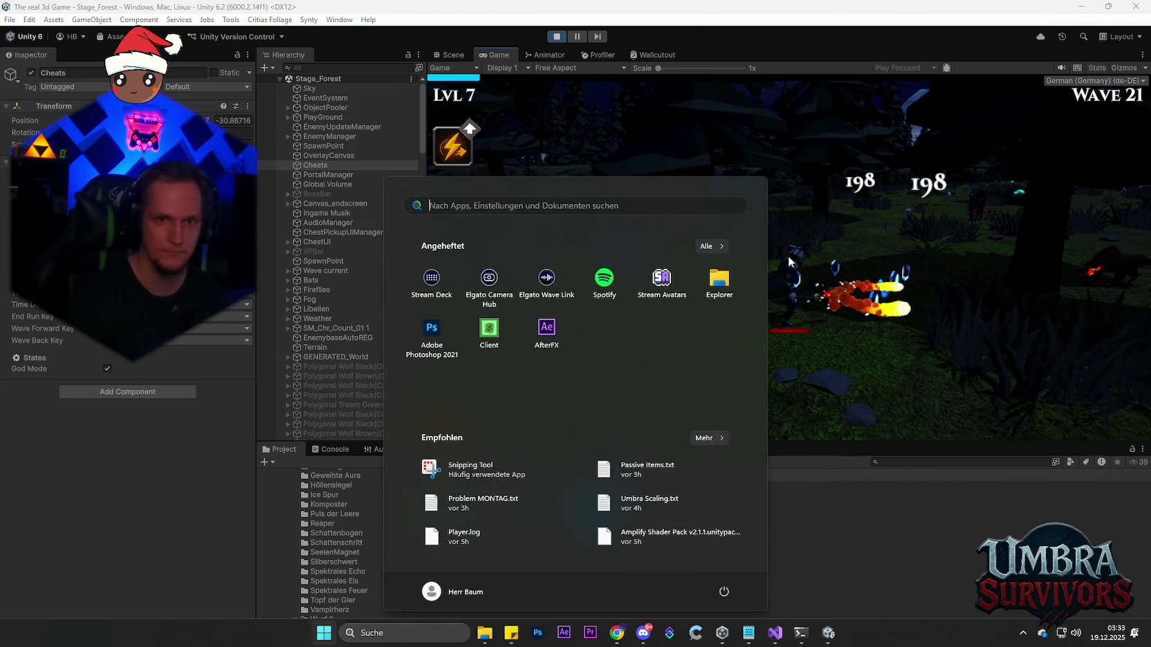
pyautogui.click(788, 256)
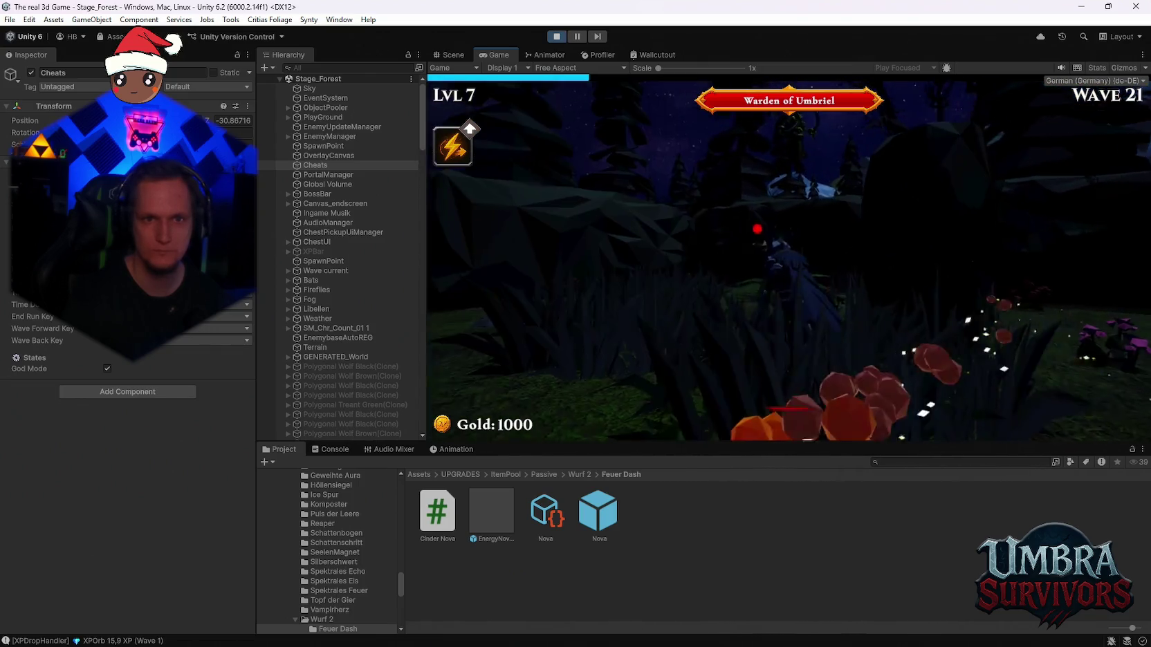
# Move onto open ground and take the Void Pulse upgrade
pyautogui.press('s')
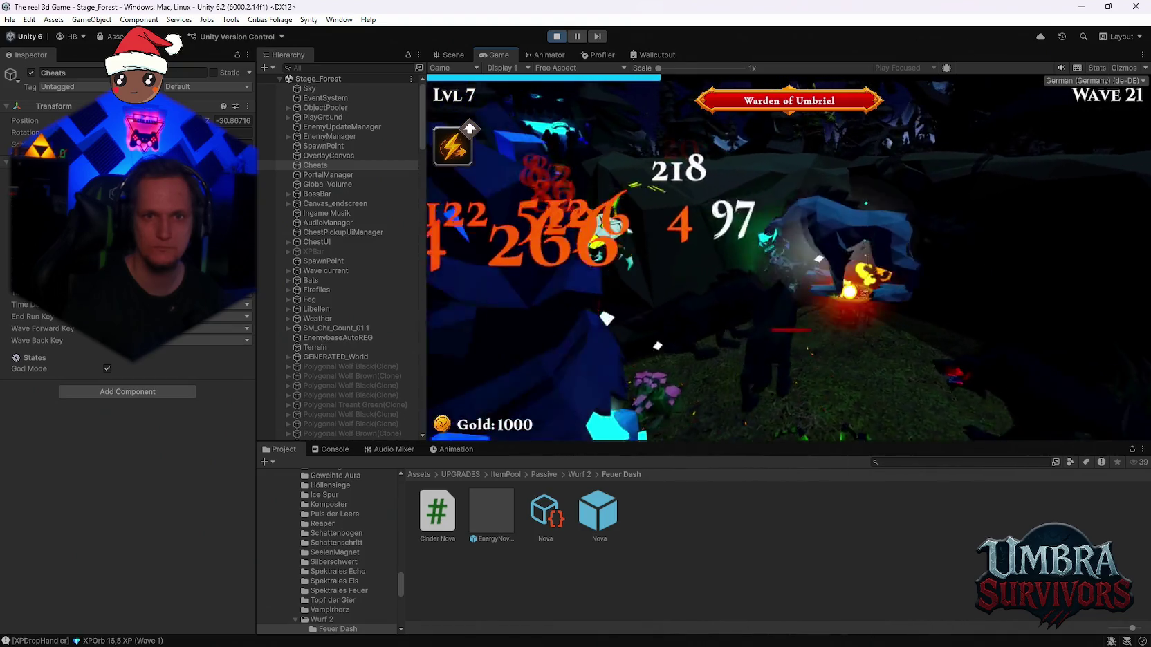
pyautogui.click(791, 260)
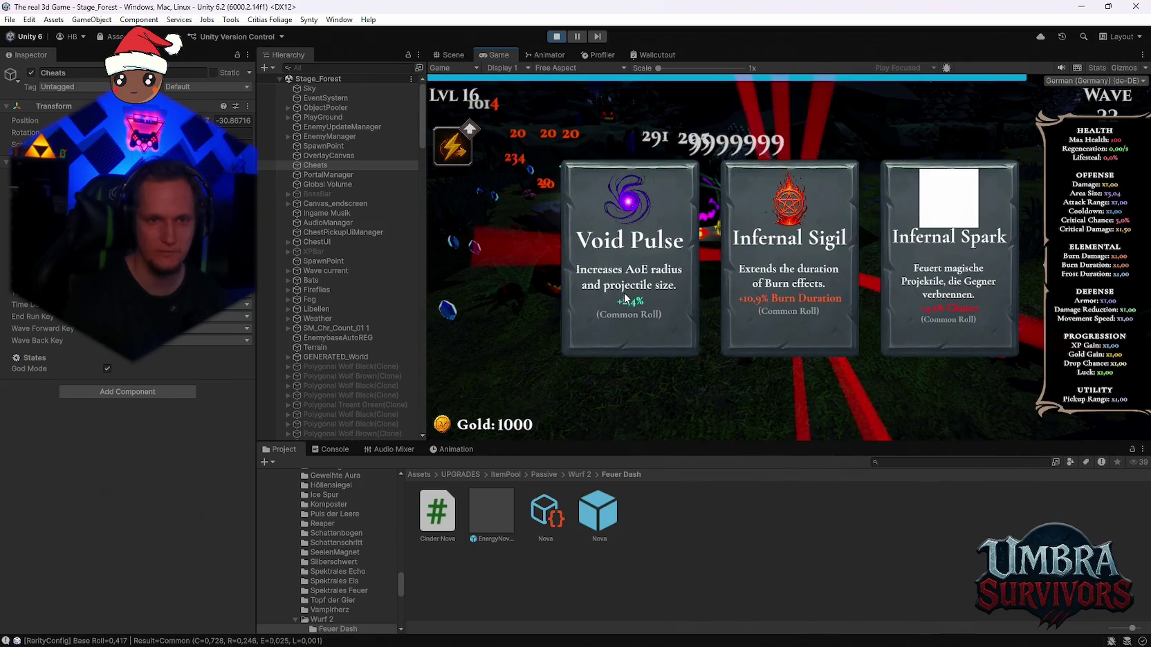
# Stack Void Pulse across eight consecutive level-up card picks
pyautogui.click(644, 266)
pyautogui.click(656, 279)
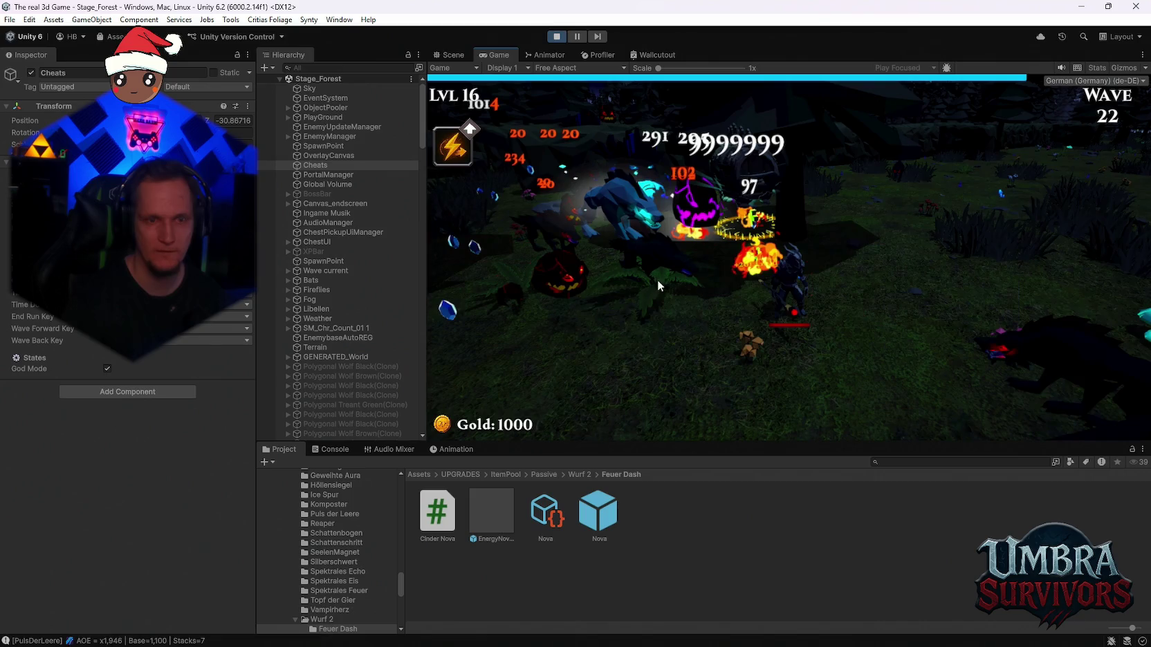
pyautogui.click(973, 283)
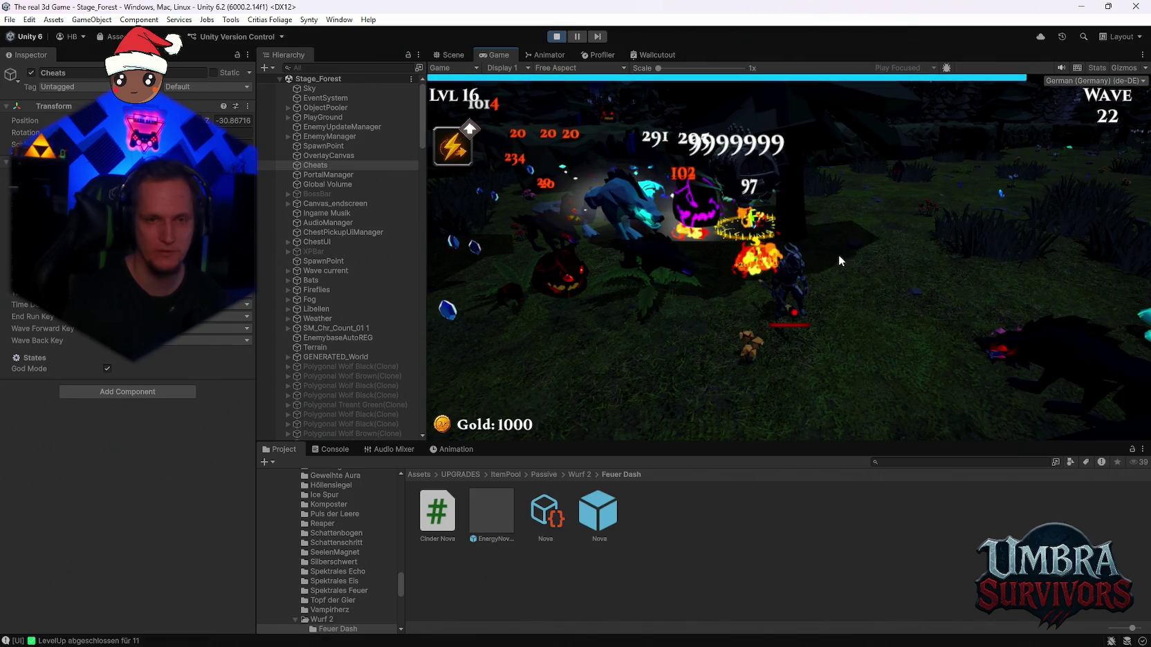
pyautogui.click(924, 277)
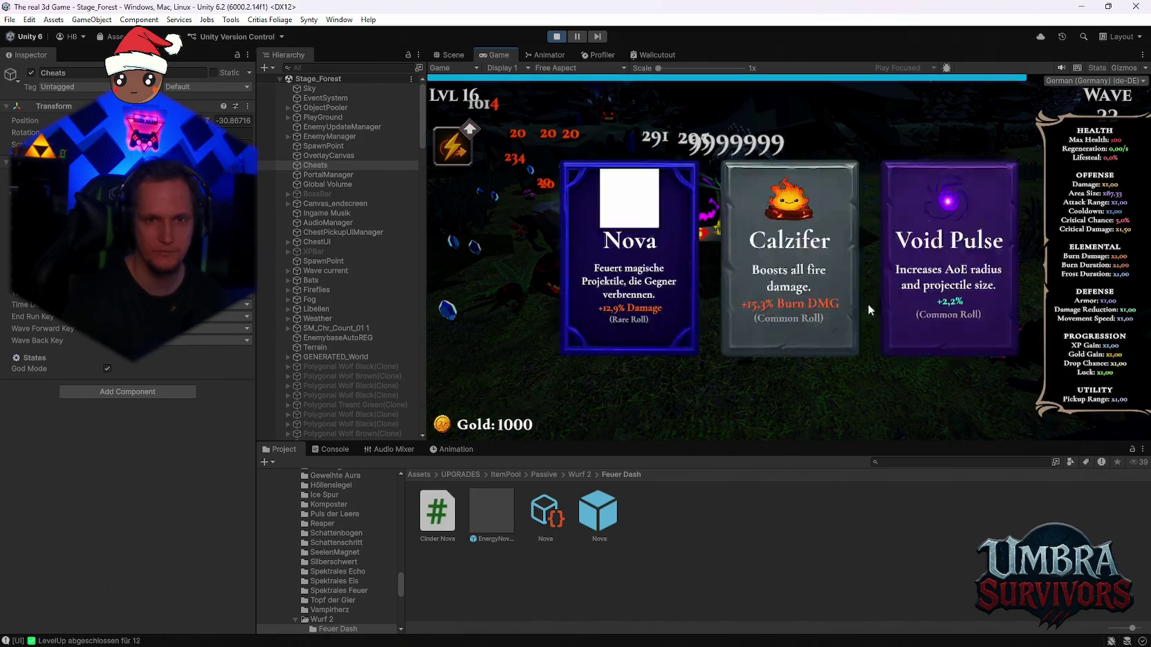
pyautogui.click(603, 273)
pyautogui.click(882, 288)
pyautogui.click(632, 281)
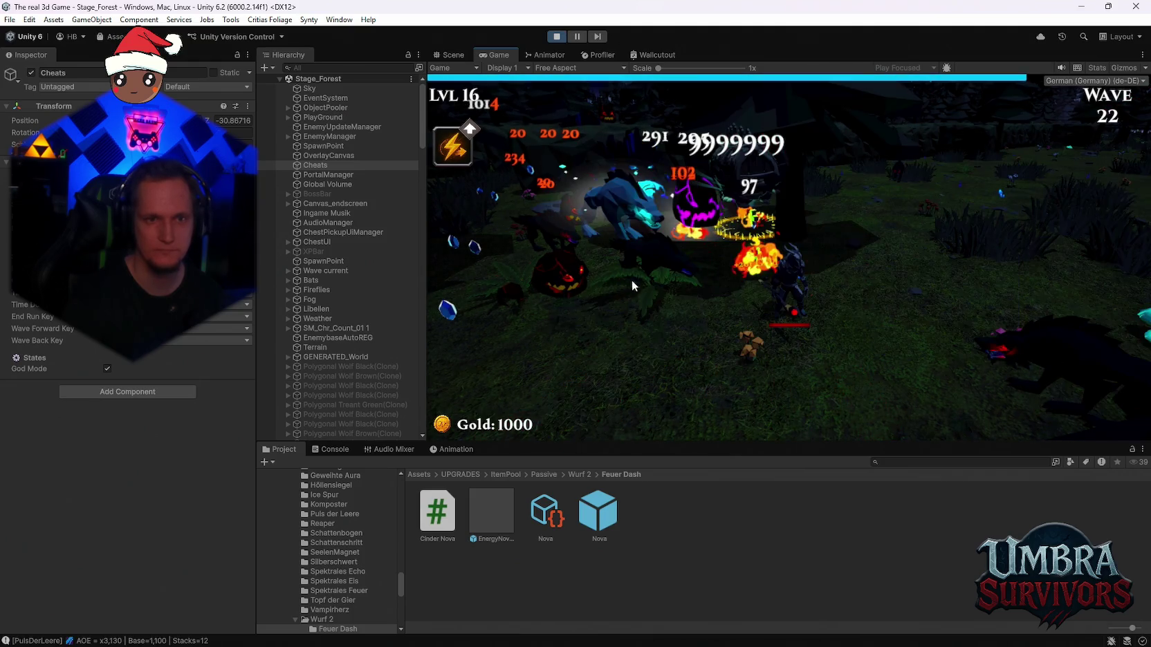
pyautogui.click(652, 274)
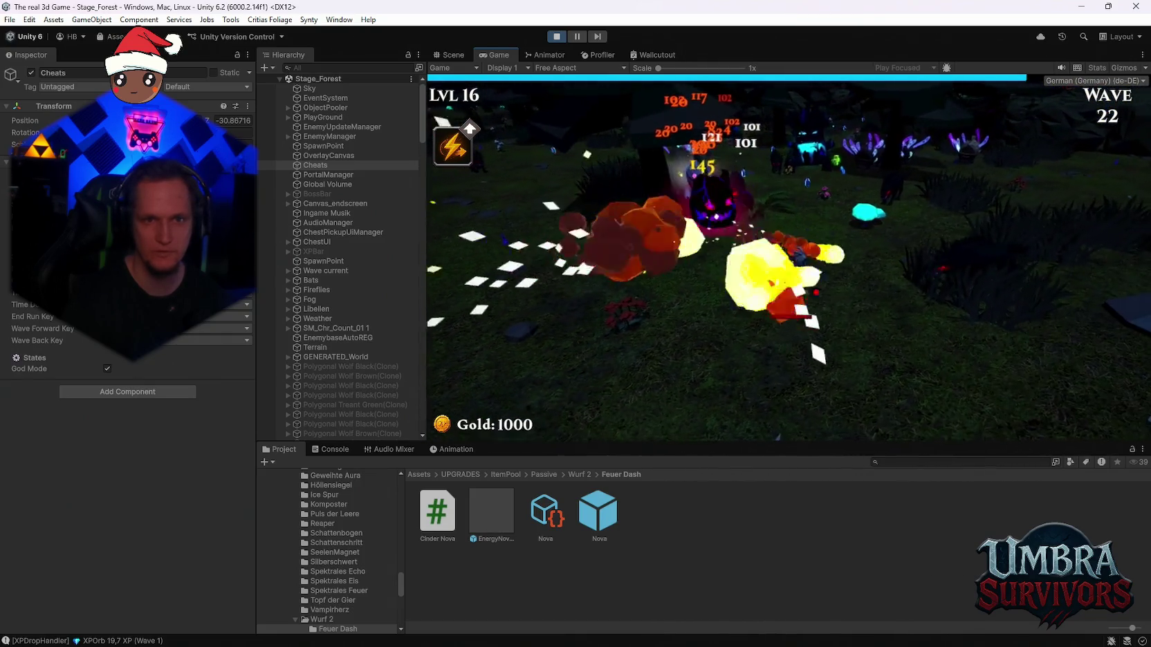
# Pause the game and exit Play mode back to the Stage_Hub scene
pyautogui.press('Escape')
pyautogui.click(557, 36)
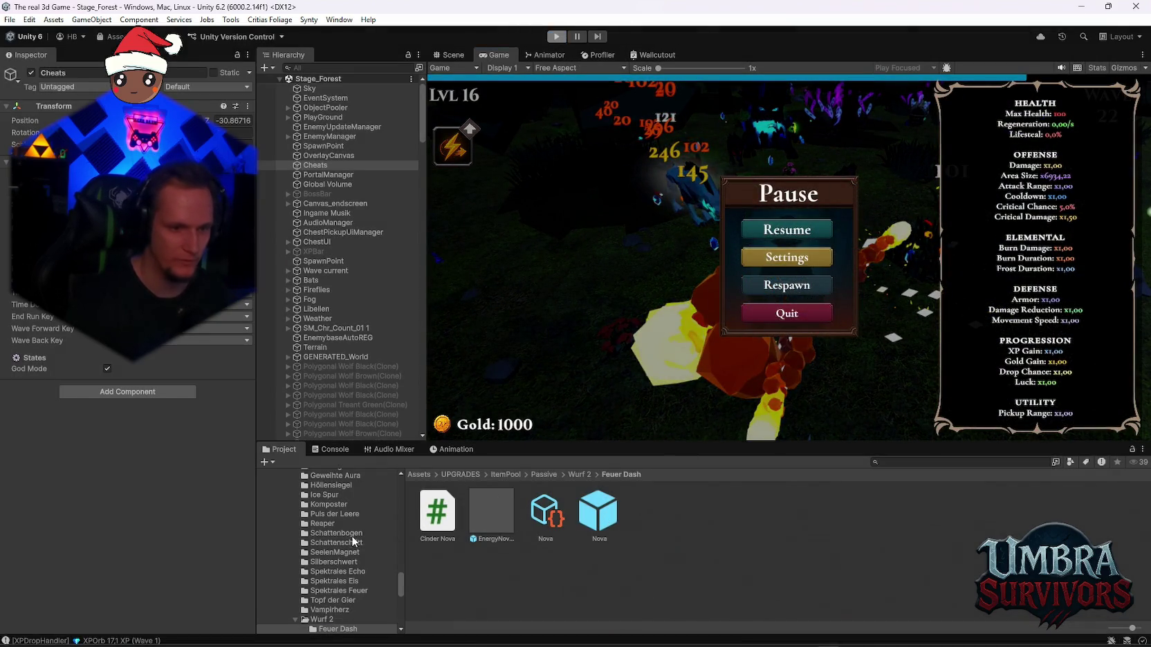
pyautogui.scroll(-4, 352, 574)
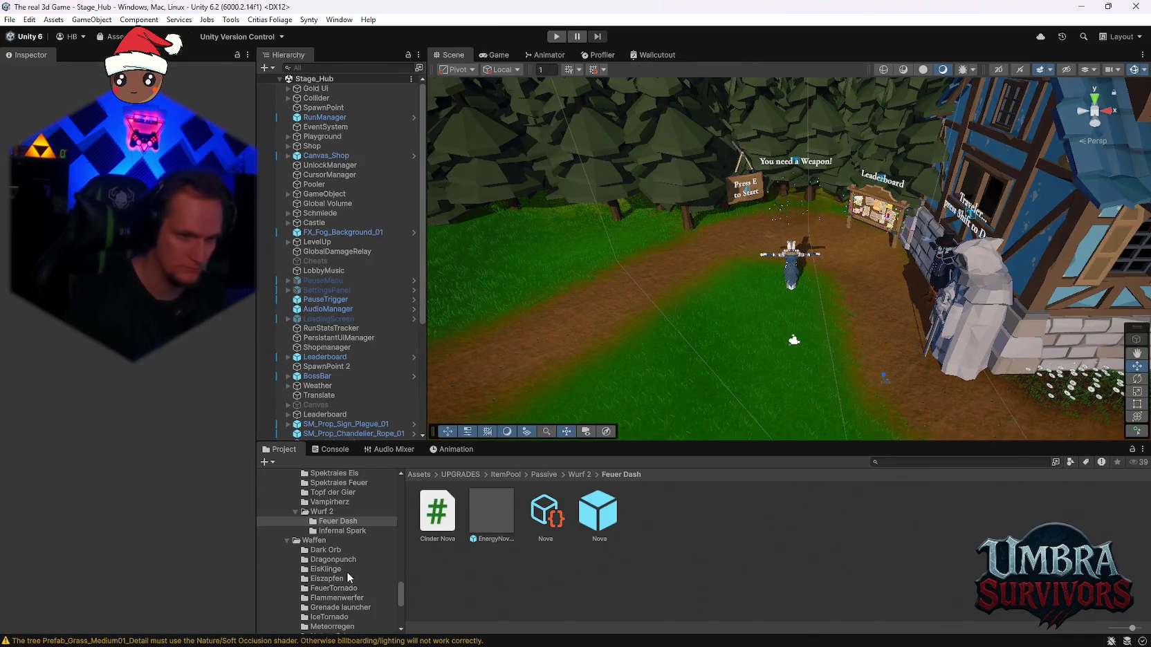
# Browse into Spektrales Echo, then Puls der Leere, and inspect the Puls der Leere script
pyautogui.scroll(3, 346, 571)
pyautogui.click(336, 537)
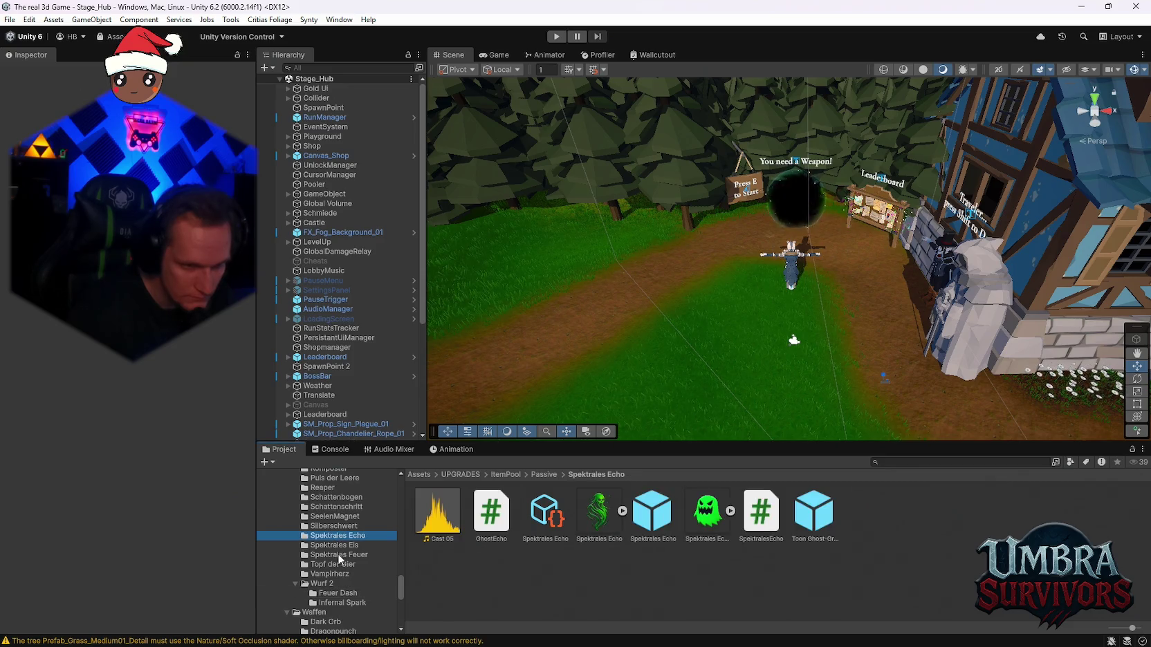
pyautogui.scroll(2, 343, 539)
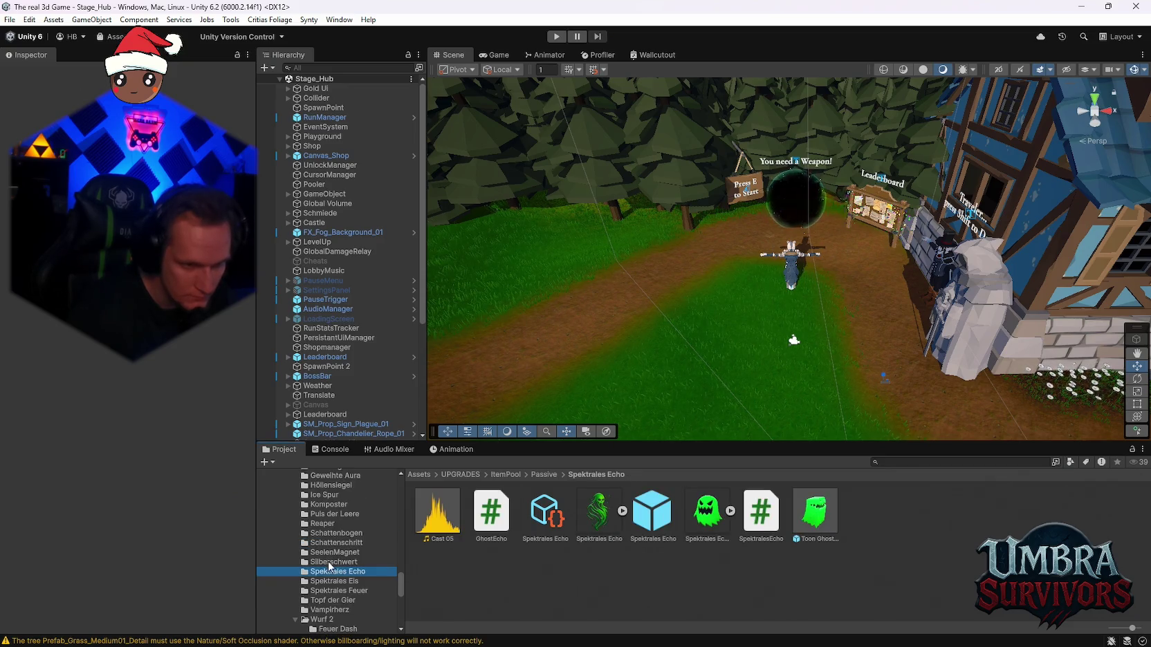
pyautogui.click(330, 516)
pyautogui.click(491, 512)
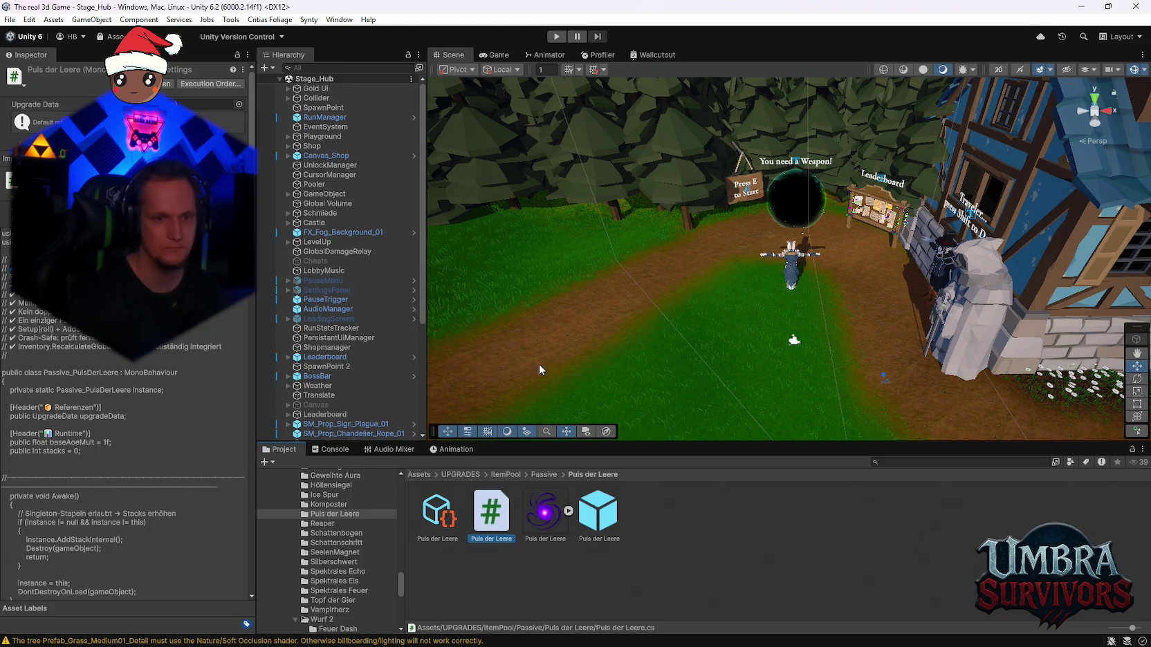
# Show the Console, enter Play mode and run the character into the armory
pyautogui.click(333, 449)
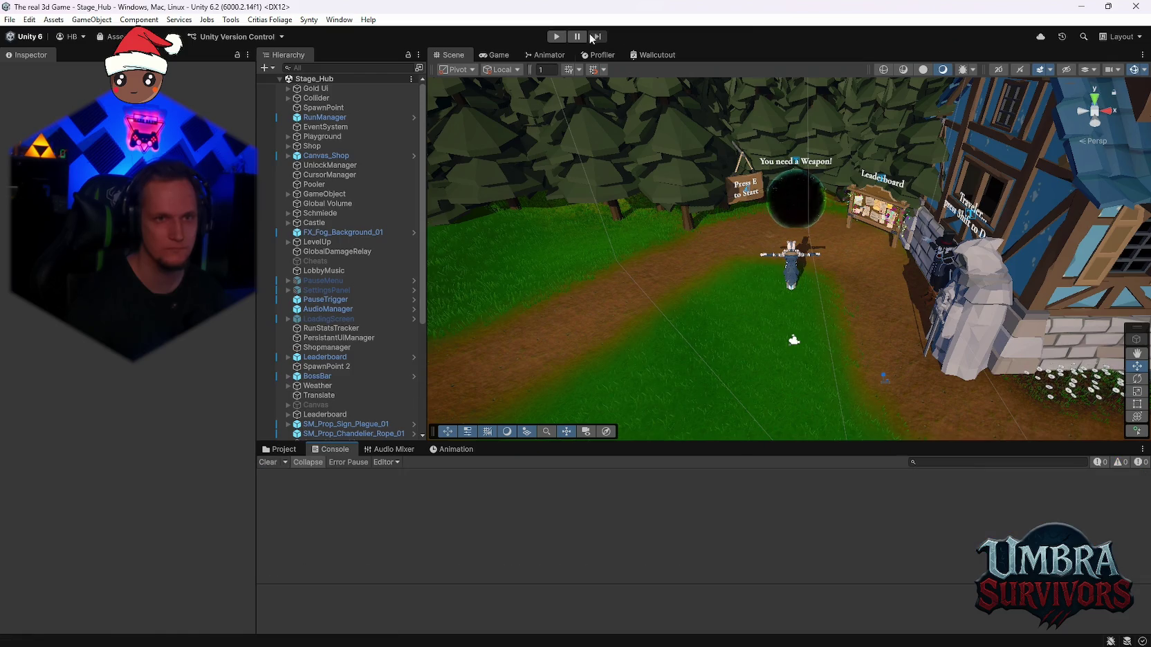
pyautogui.click(557, 36)
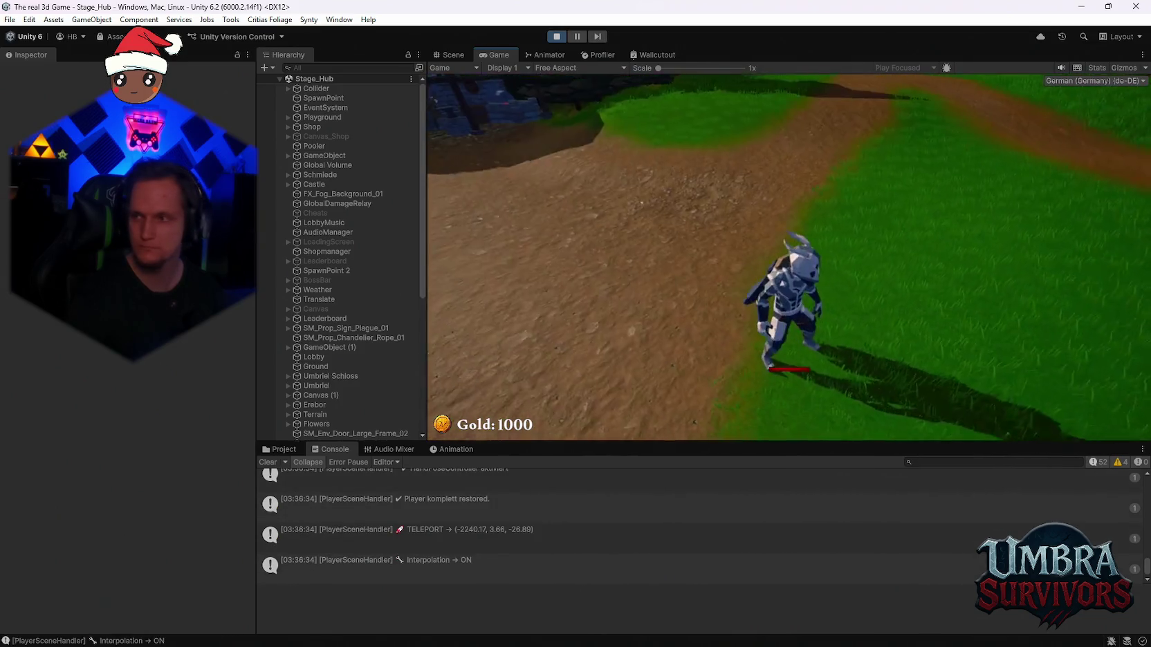
pyautogui.press('w')
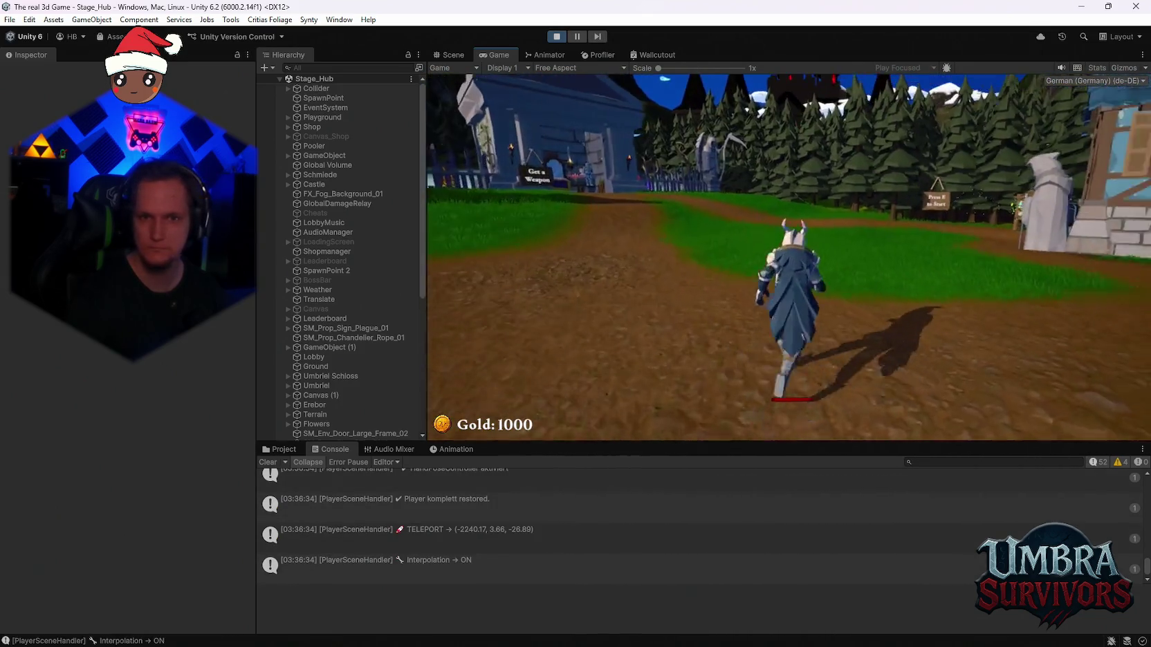
pyautogui.press('w')
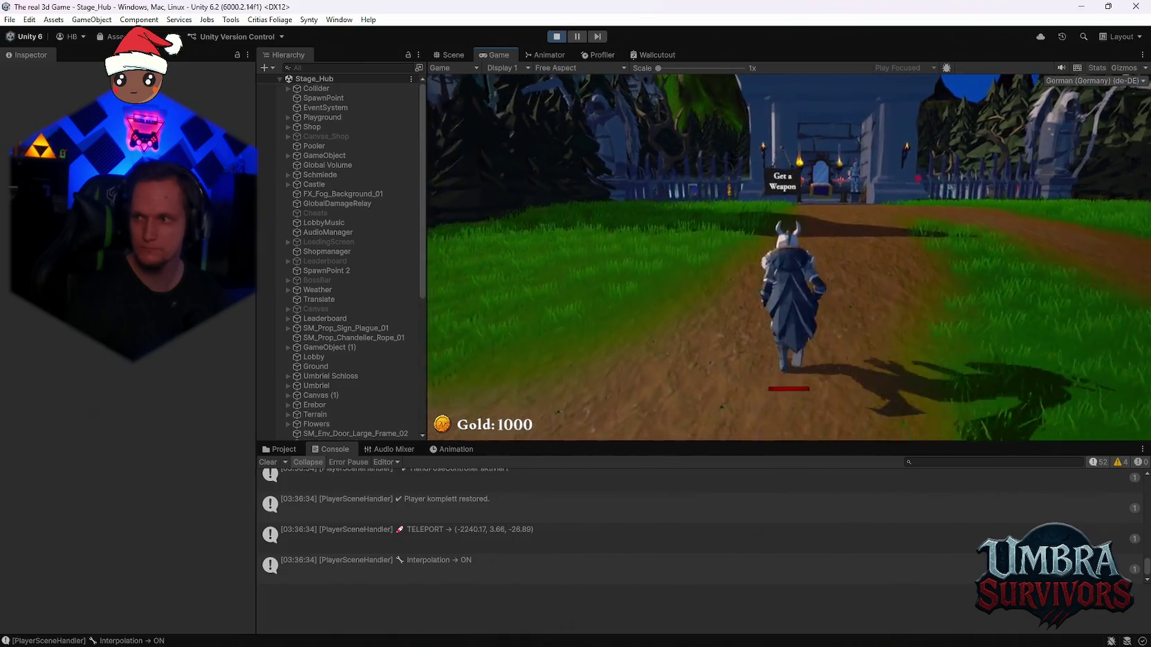
pyautogui.press('w')
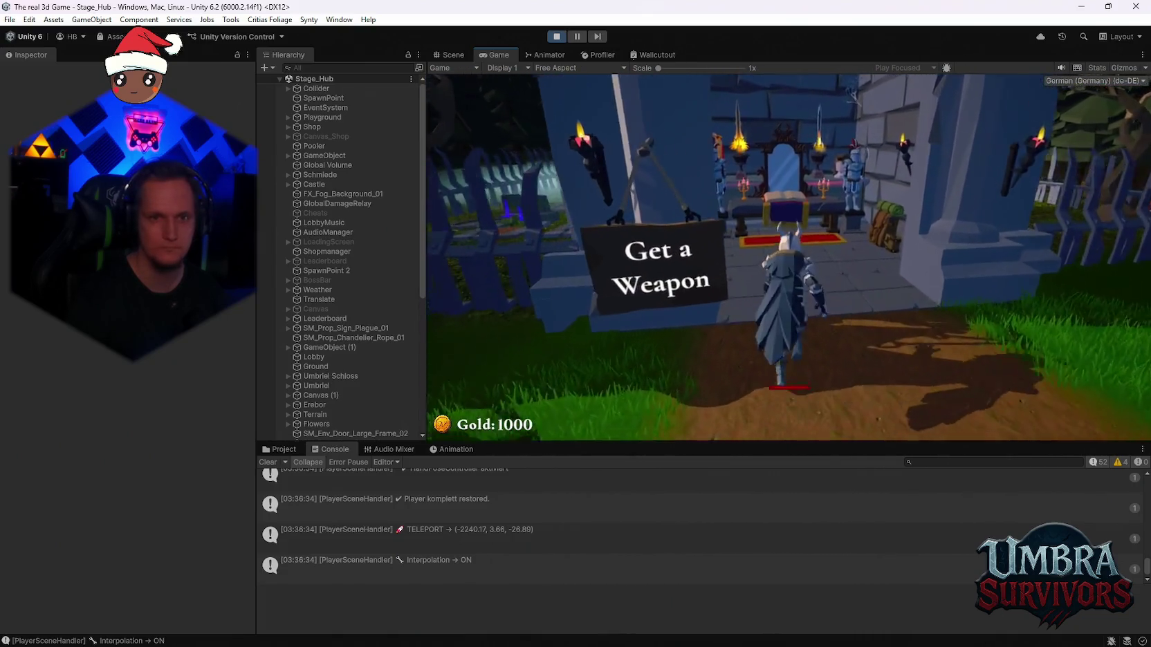
# View the Fire Staff in the weapon shop, then walk into the Stage 1 portal
pyautogui.press('e')
pyautogui.click(606, 164)
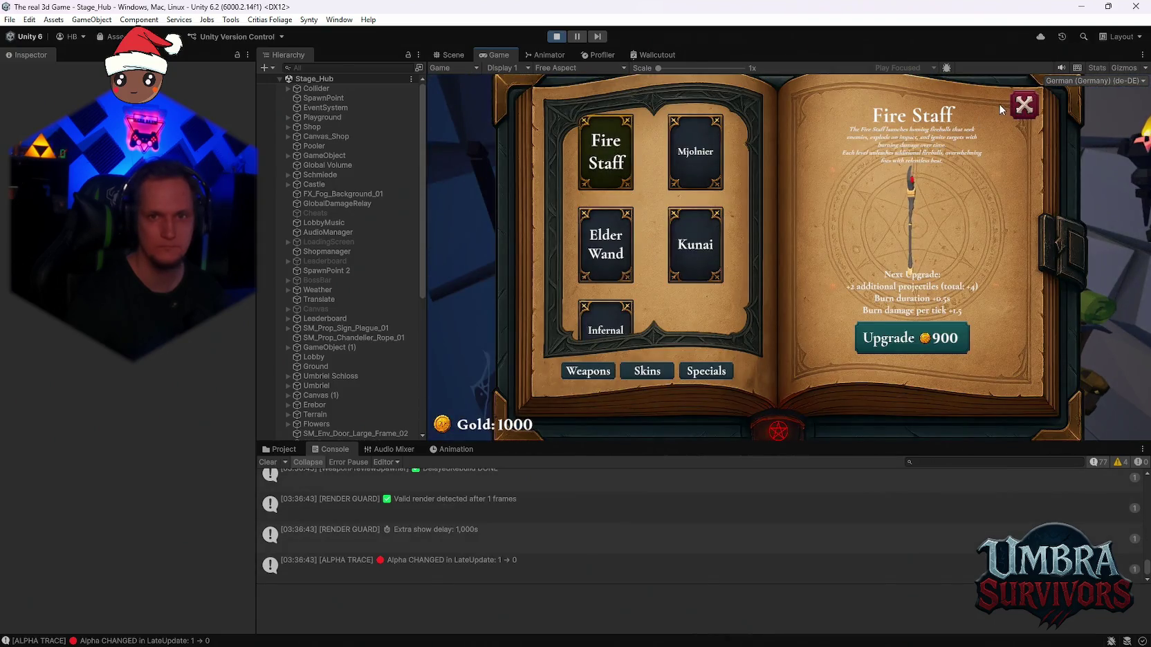
pyautogui.click(1024, 105)
pyautogui.press('w')
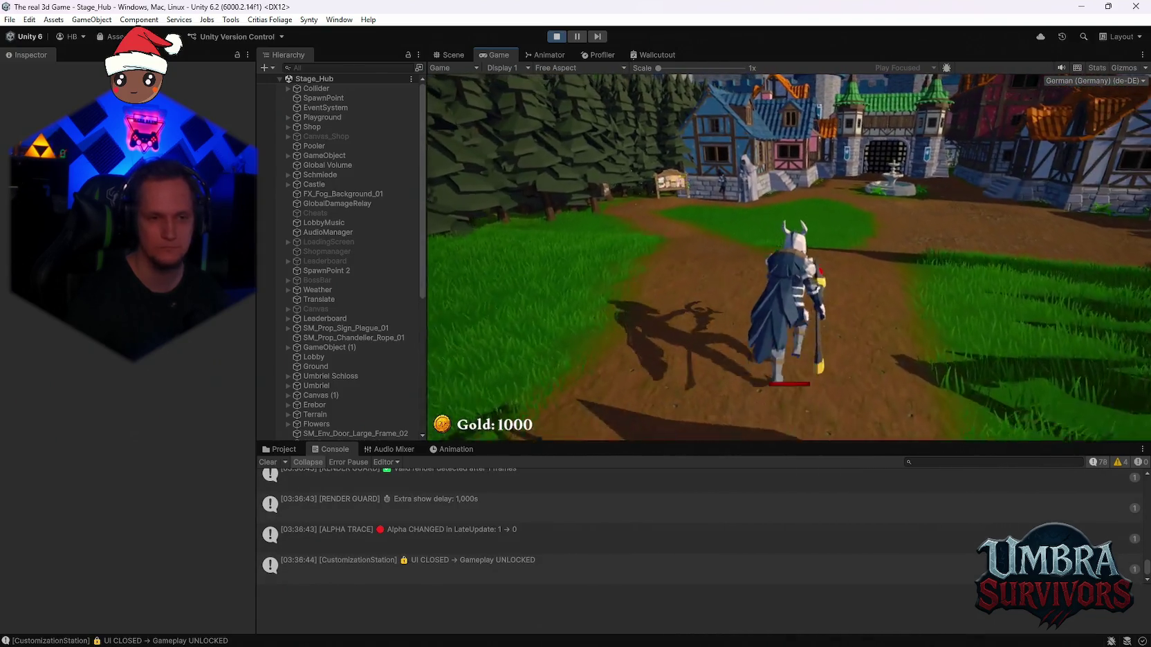
pyautogui.press('a')
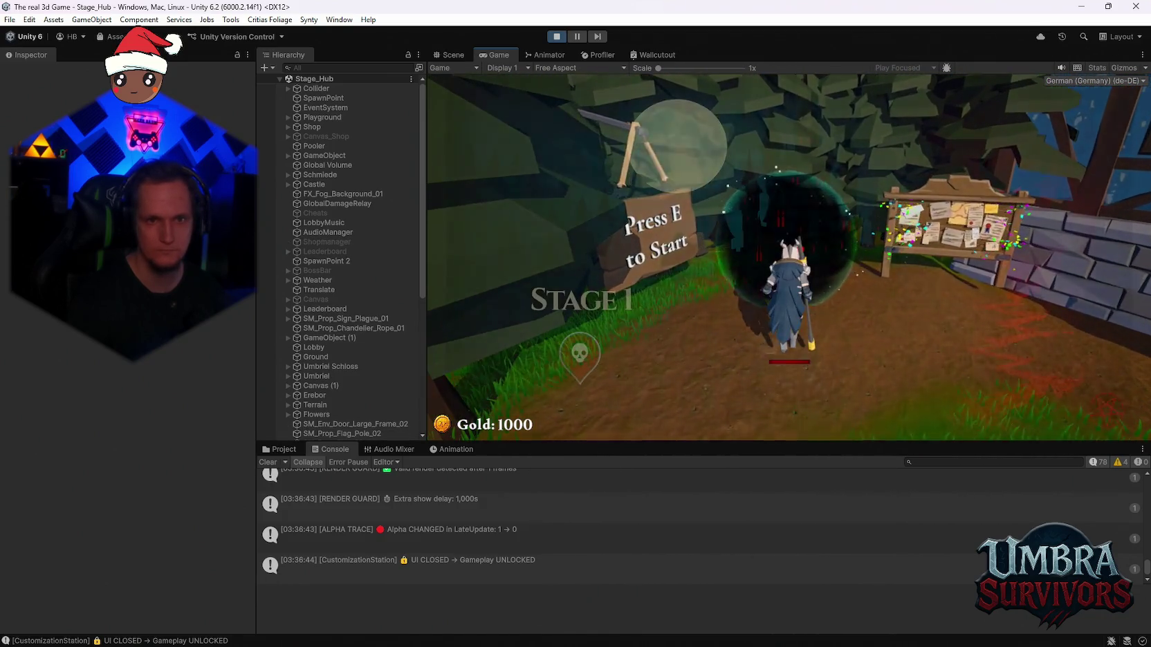
pyautogui.press('e')
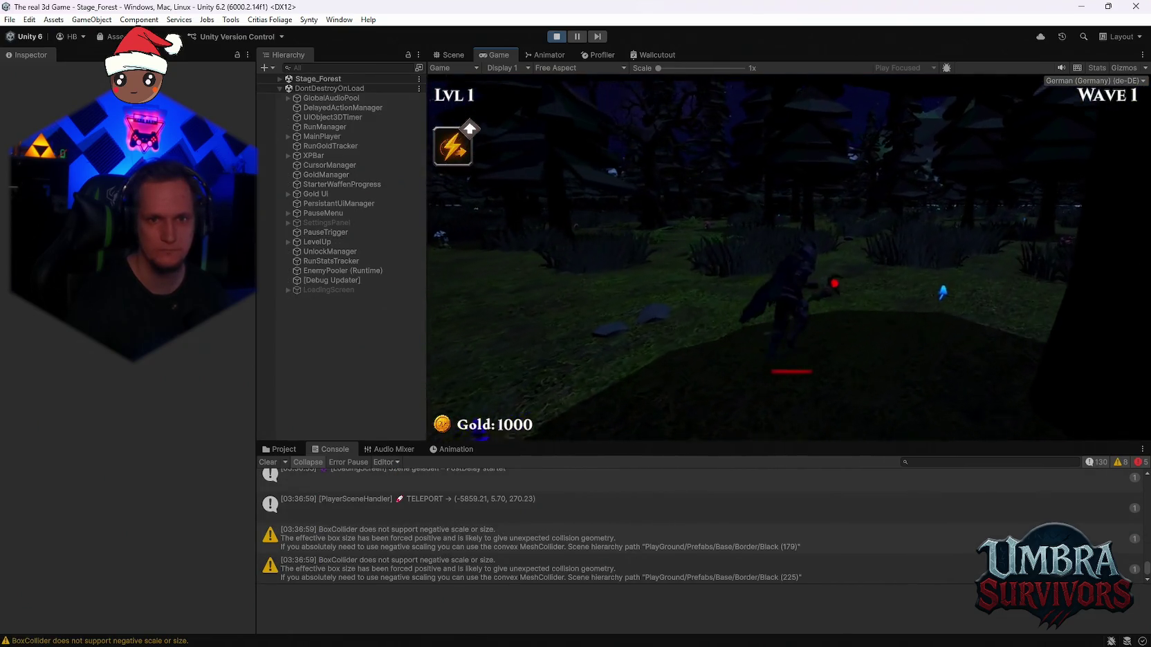
# Pause the run, select the Cheats object in Stage_Forest for God Mode, and resume
pyautogui.press('d')
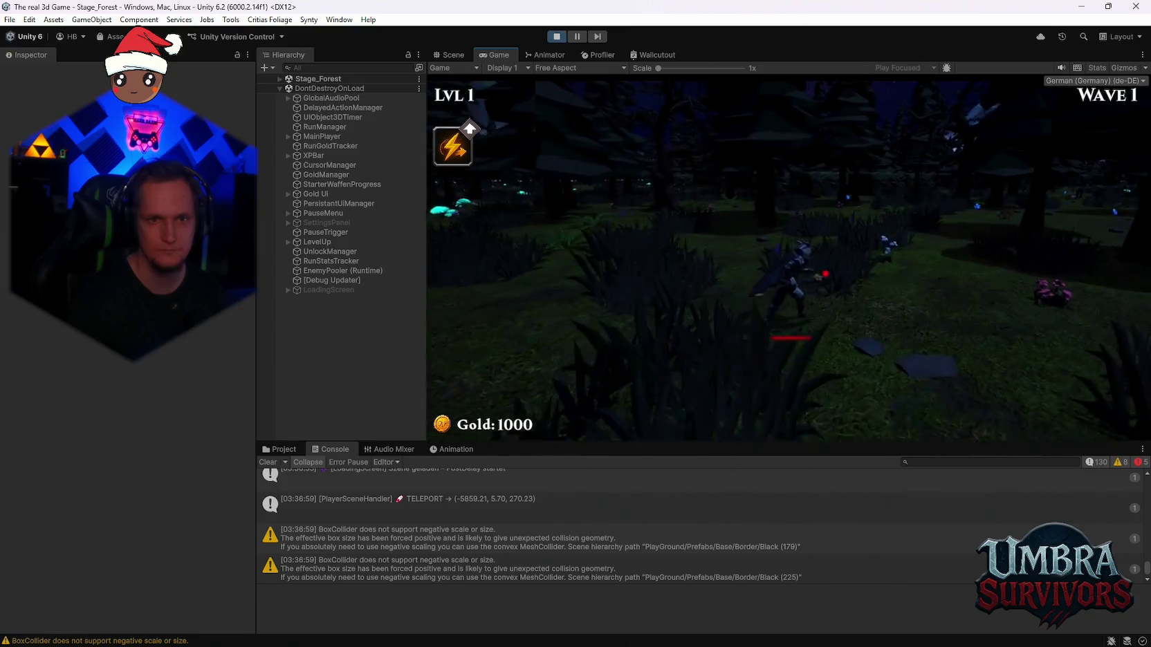
pyautogui.press('Escape')
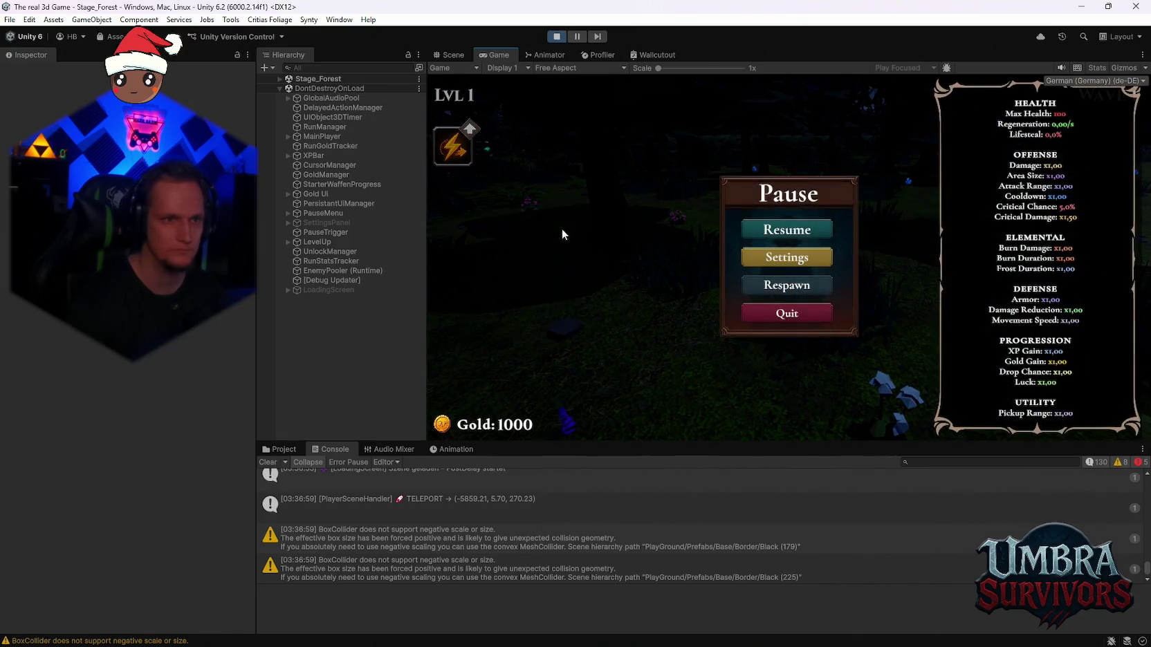
pyautogui.click(279, 79)
pyautogui.click(315, 165)
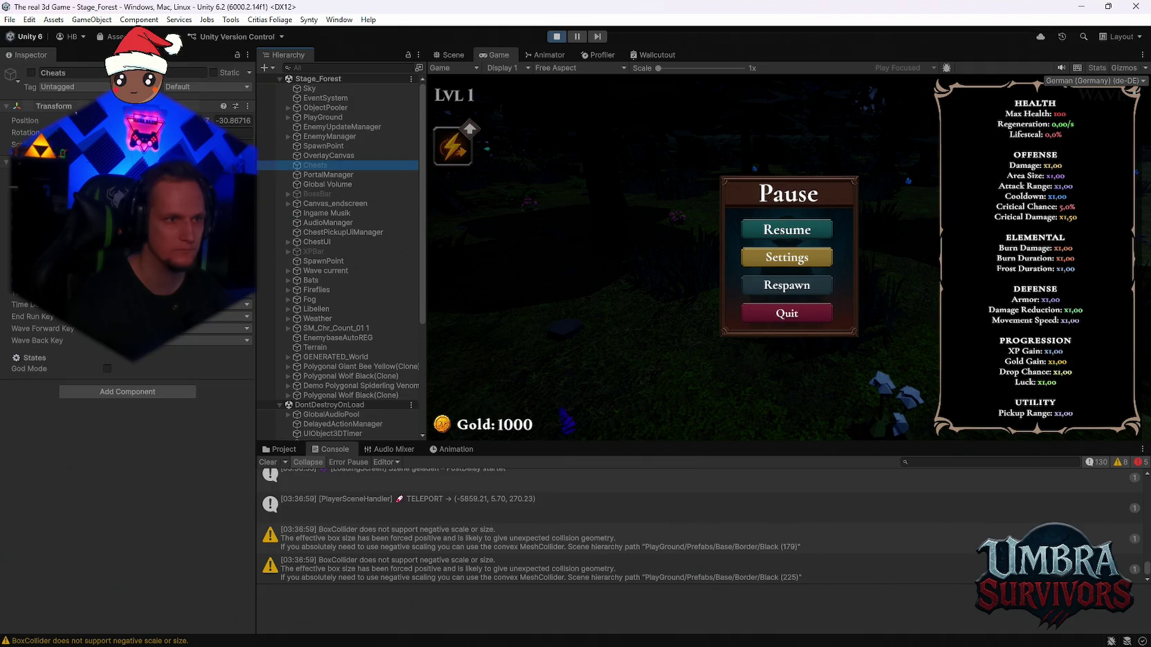
pyautogui.click(766, 230)
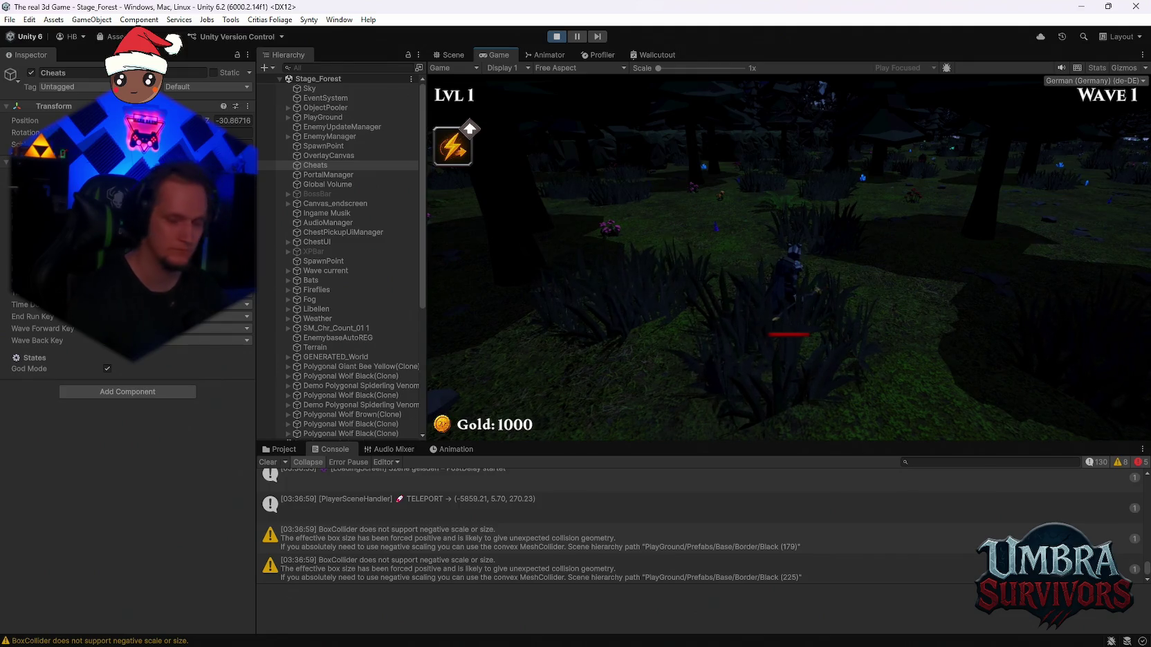
# Keep moving through the forest collecting XP until level 2's upgrade cards appear
pyautogui.press('w')
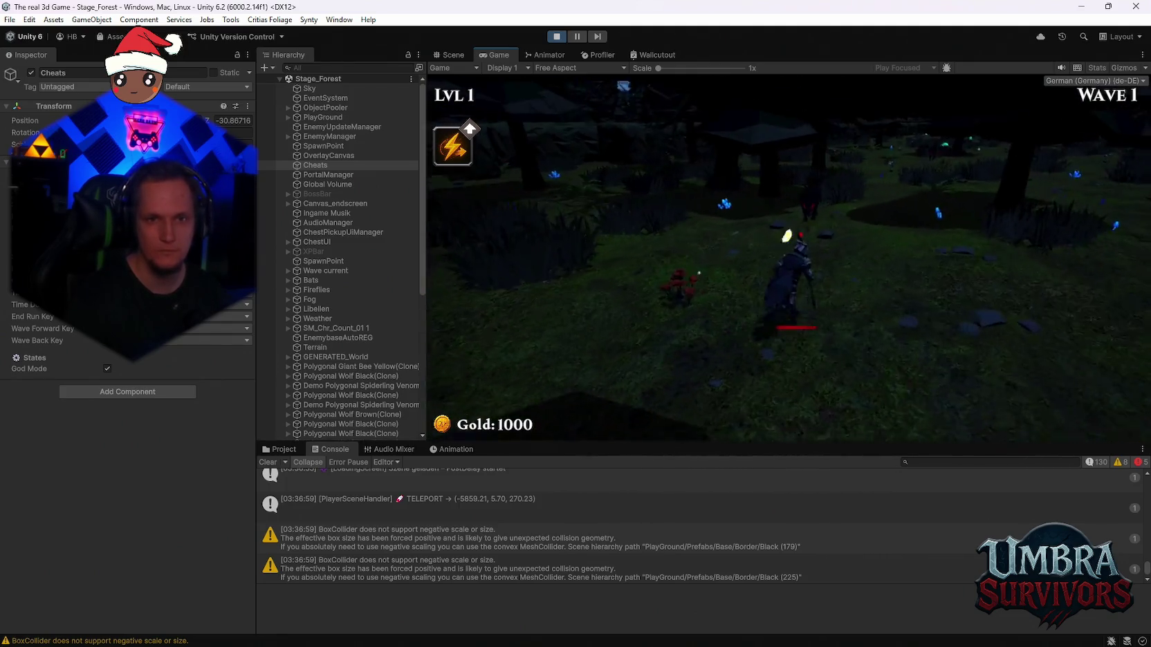
pyautogui.press('w')
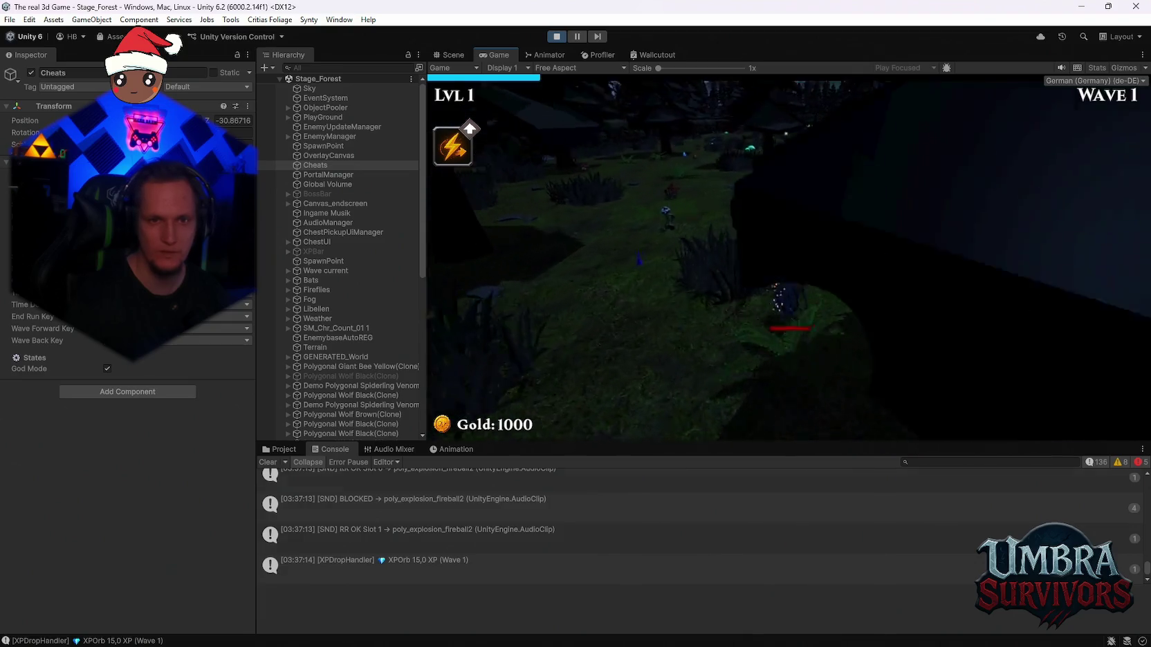
pyautogui.press('w')
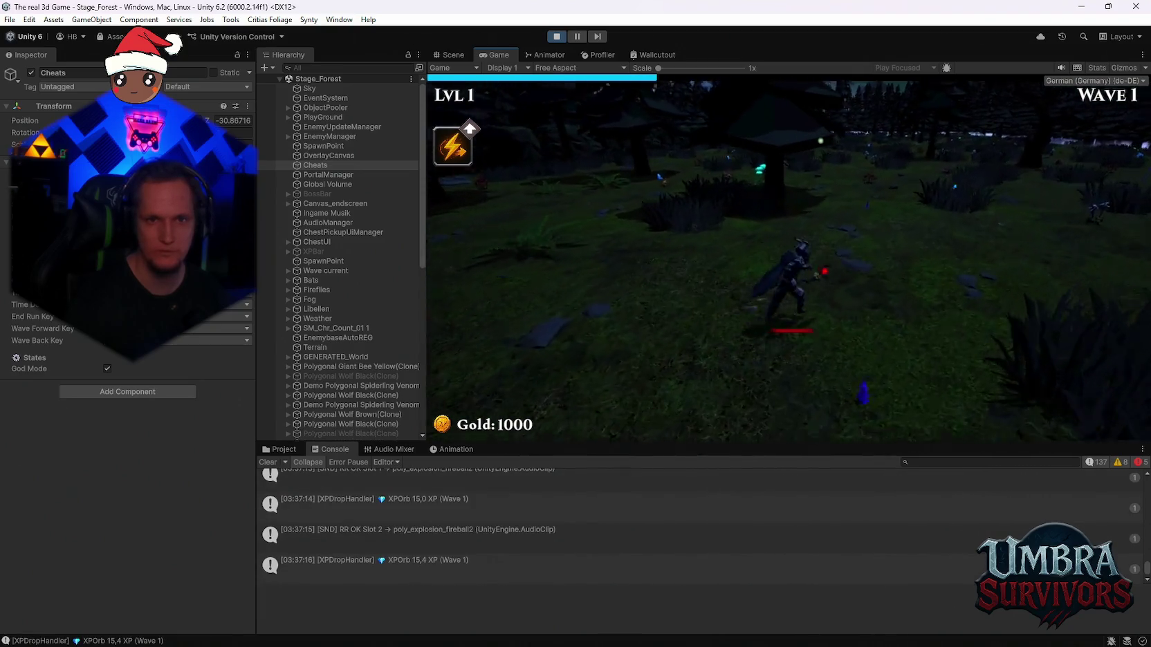
pyautogui.press('w')
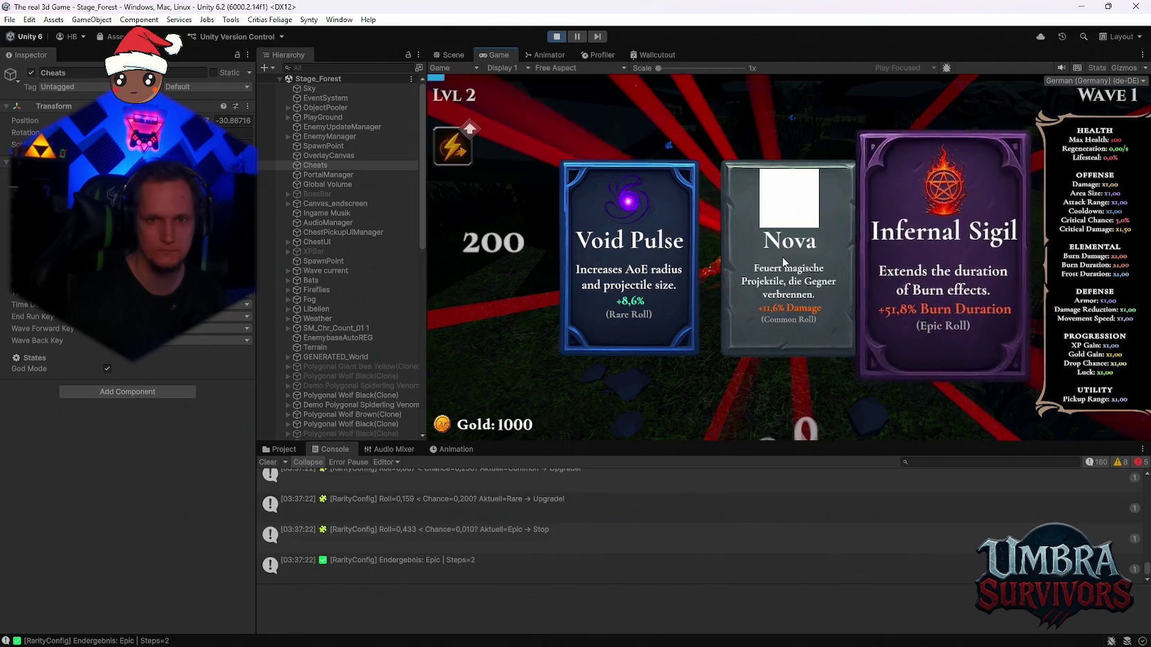
# Take the Nova upgrade and move through the forest until reaching level 3
pyautogui.click(782, 258)
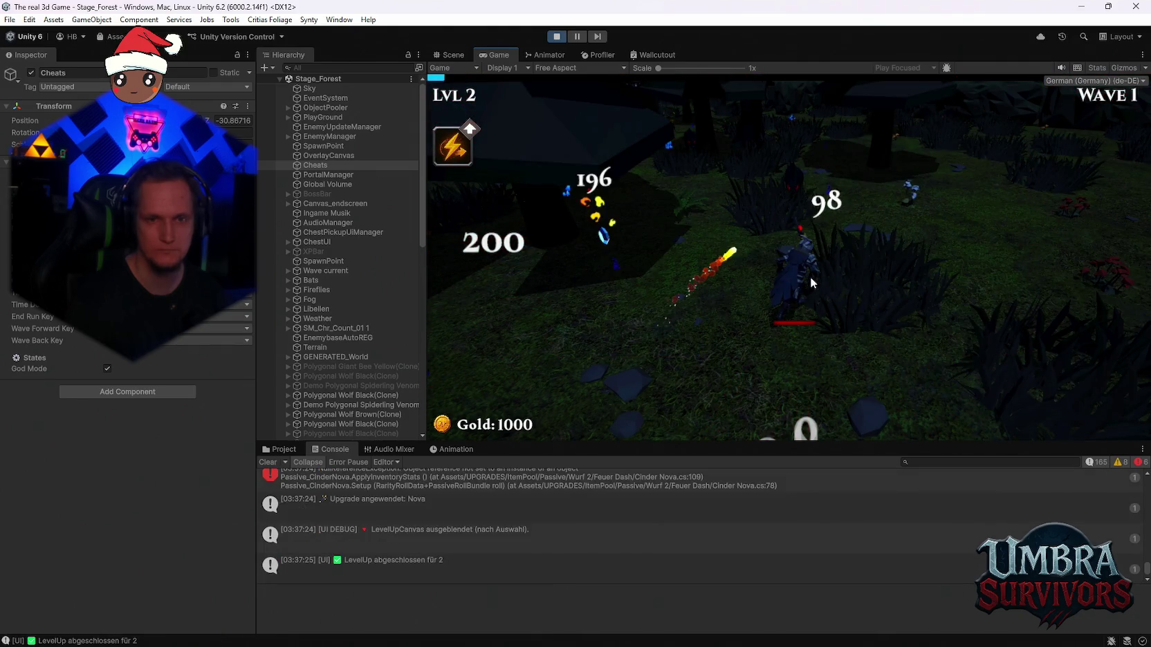
pyautogui.press('s')
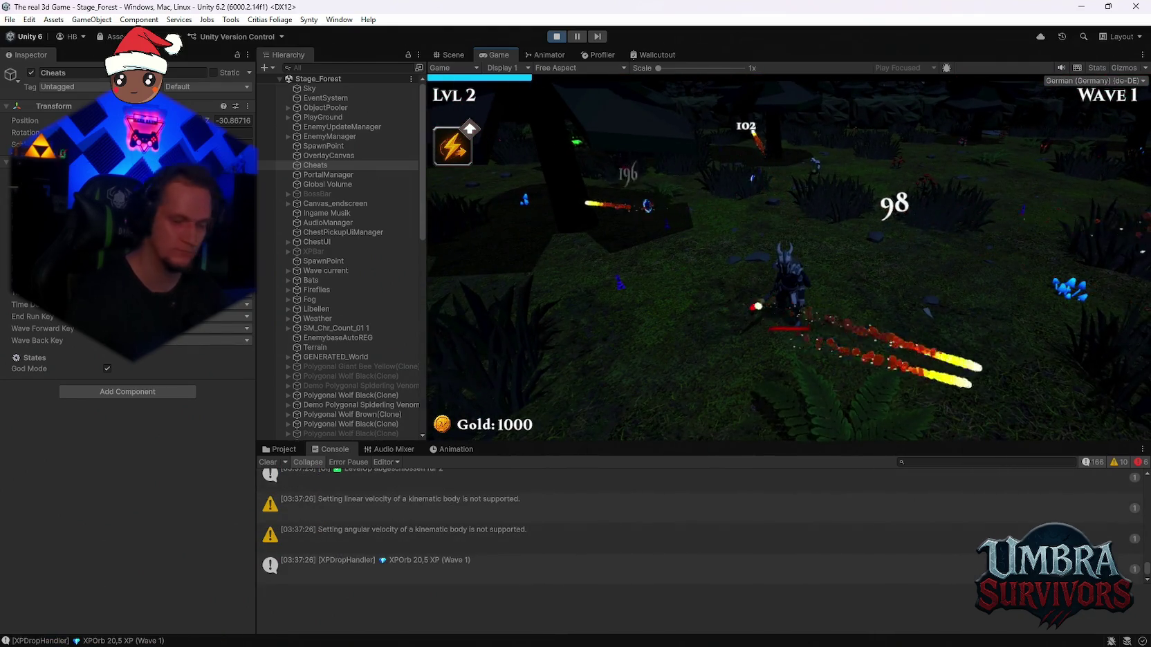
pyautogui.press('w')
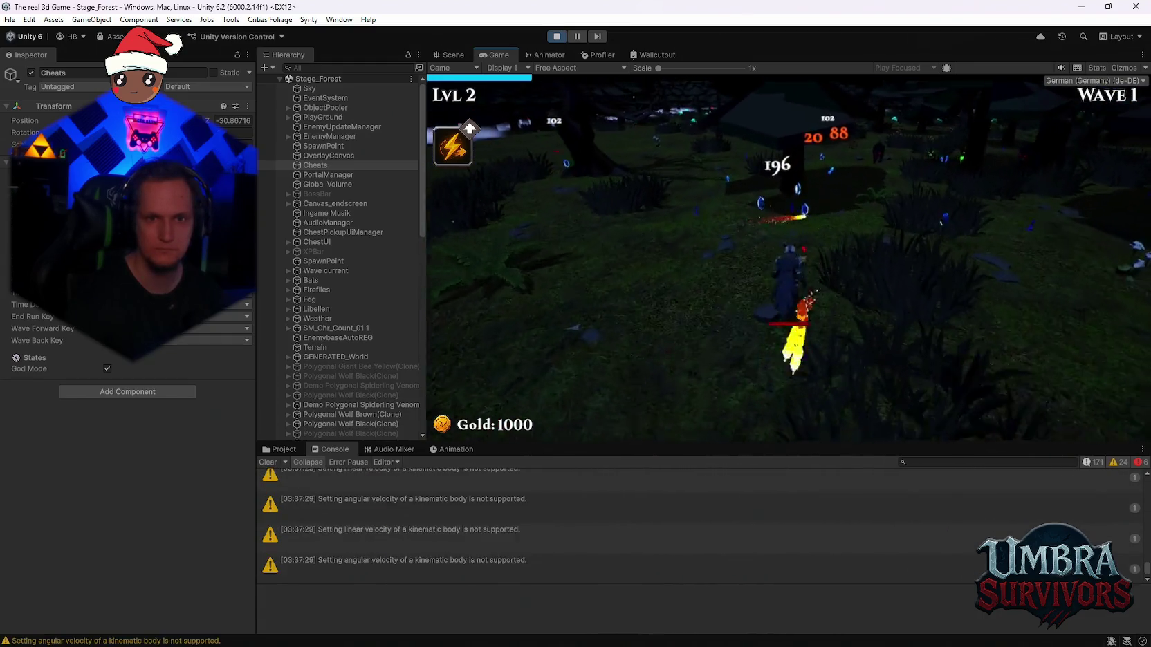
pyautogui.press('w')
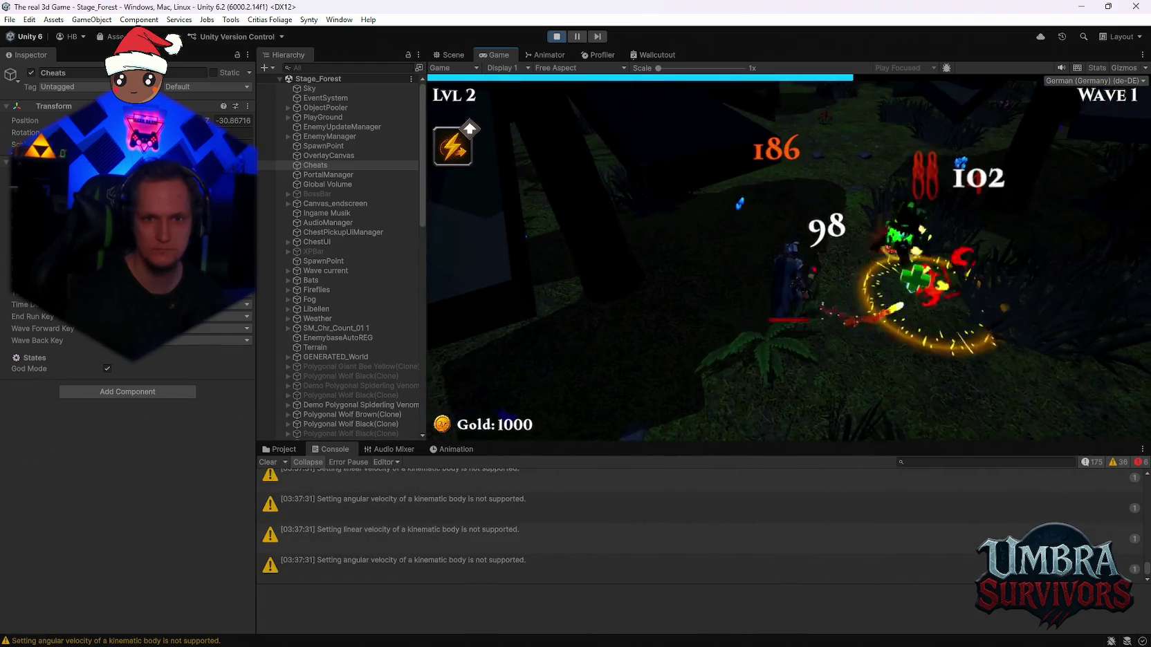
pyautogui.press('w')
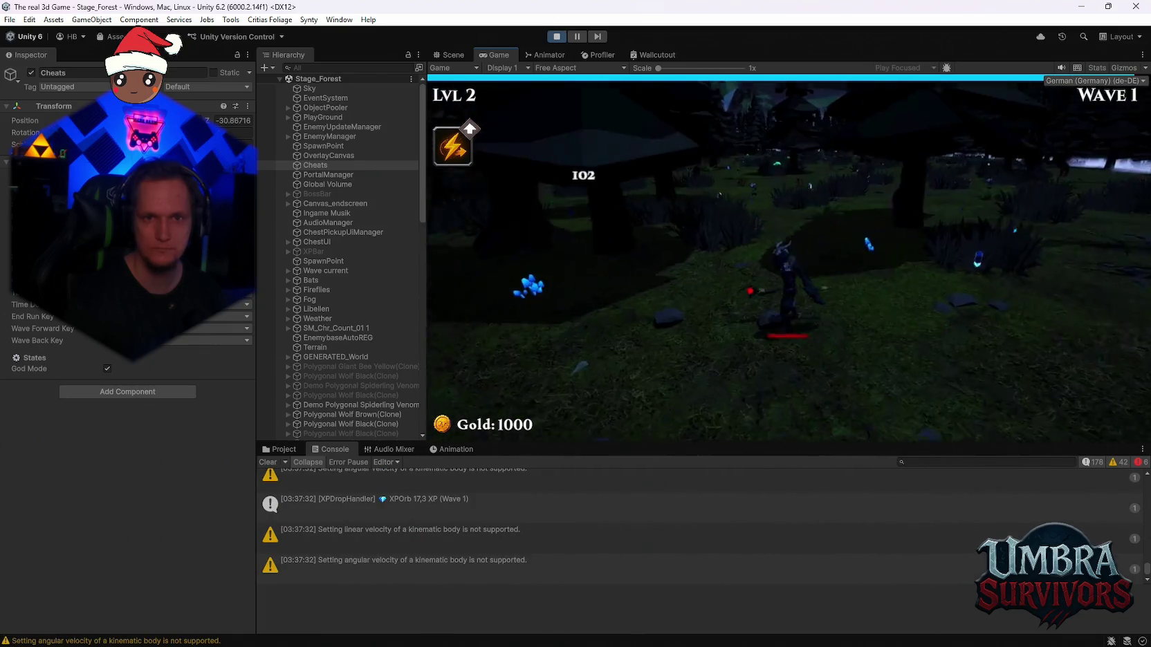
pyautogui.press('w')
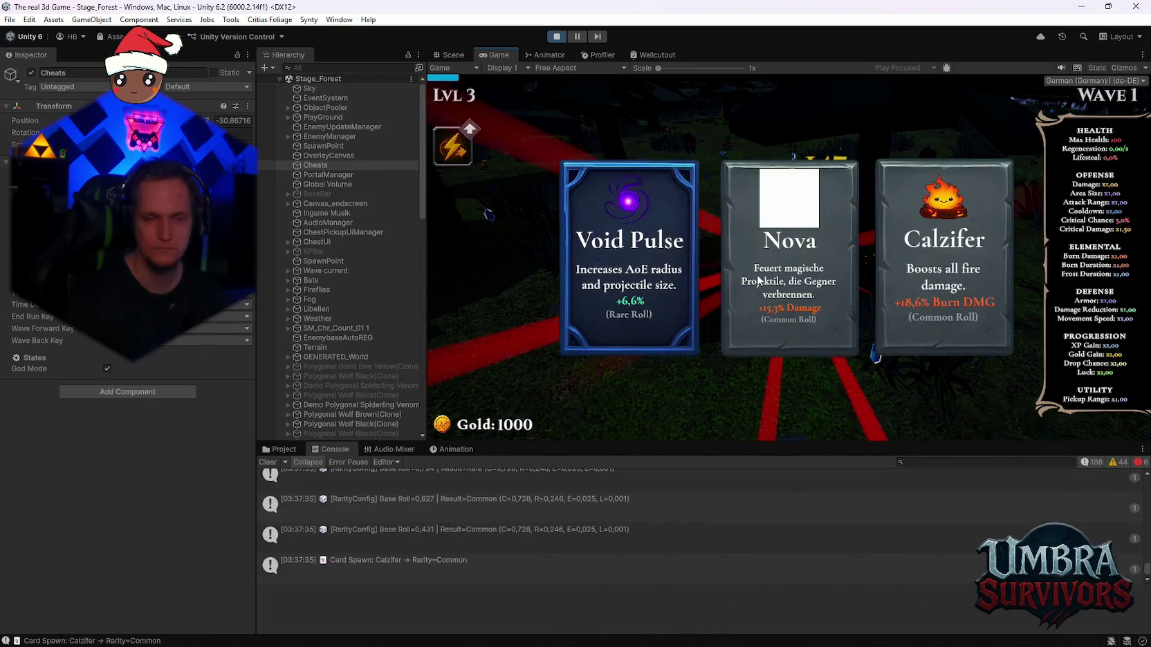
# Take Void Pulse and keep moving into wave 2 until the level 4 cards appear
pyautogui.click(654, 288)
pyautogui.press('w')
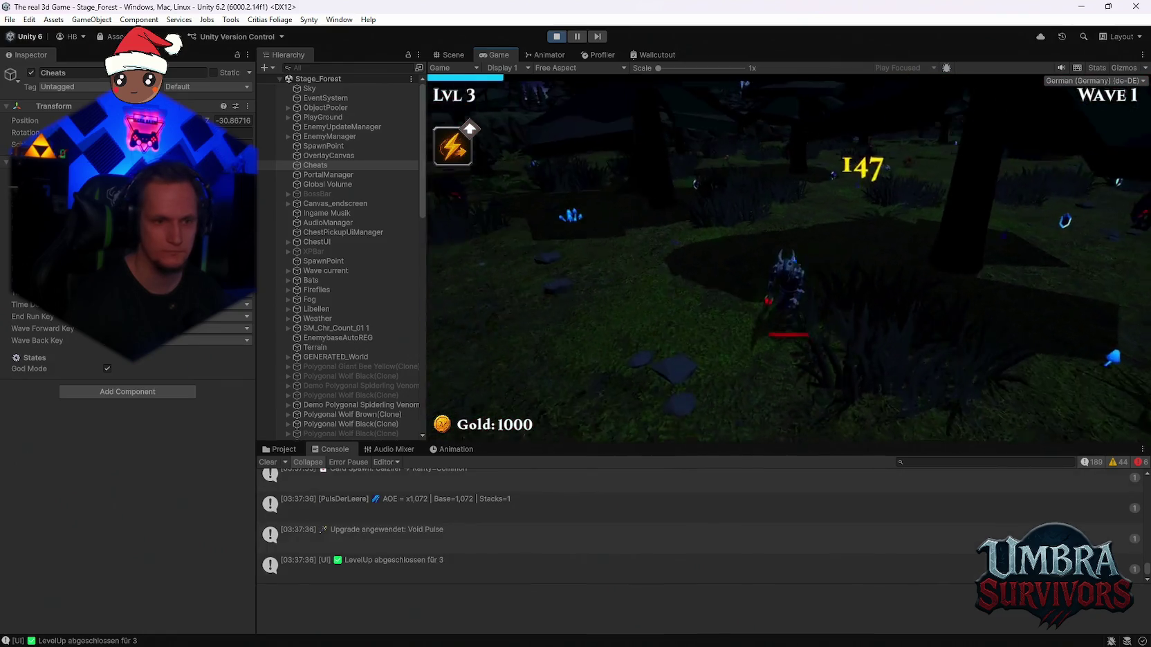
pyautogui.press('w')
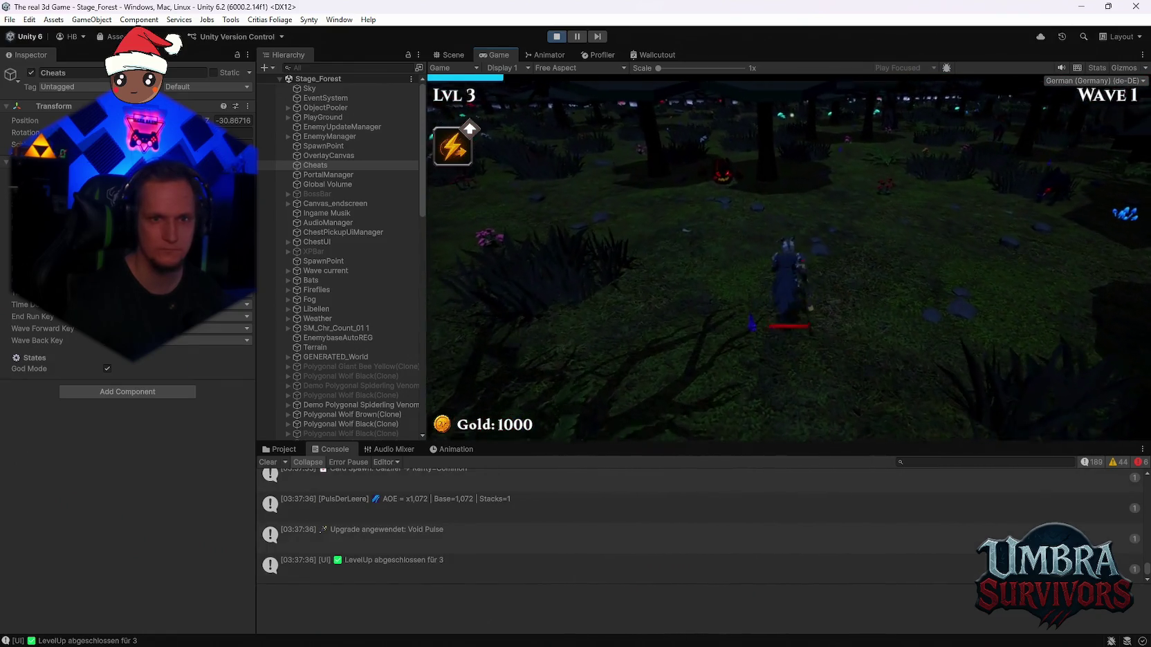
pyautogui.press('w')
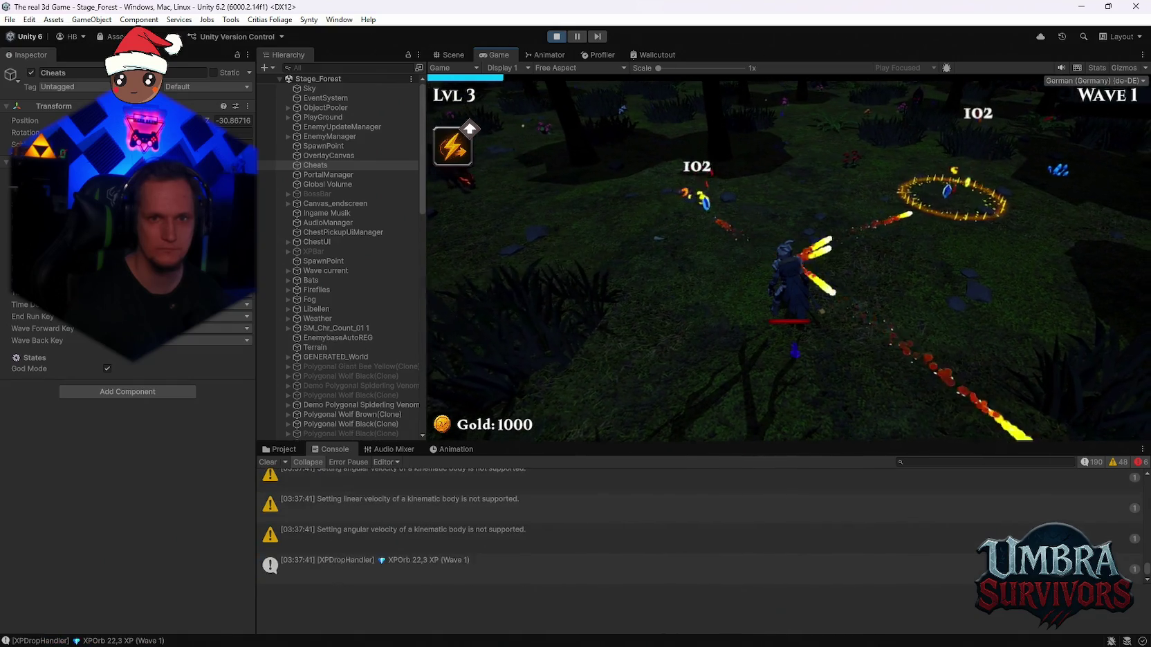
pyautogui.press('w')
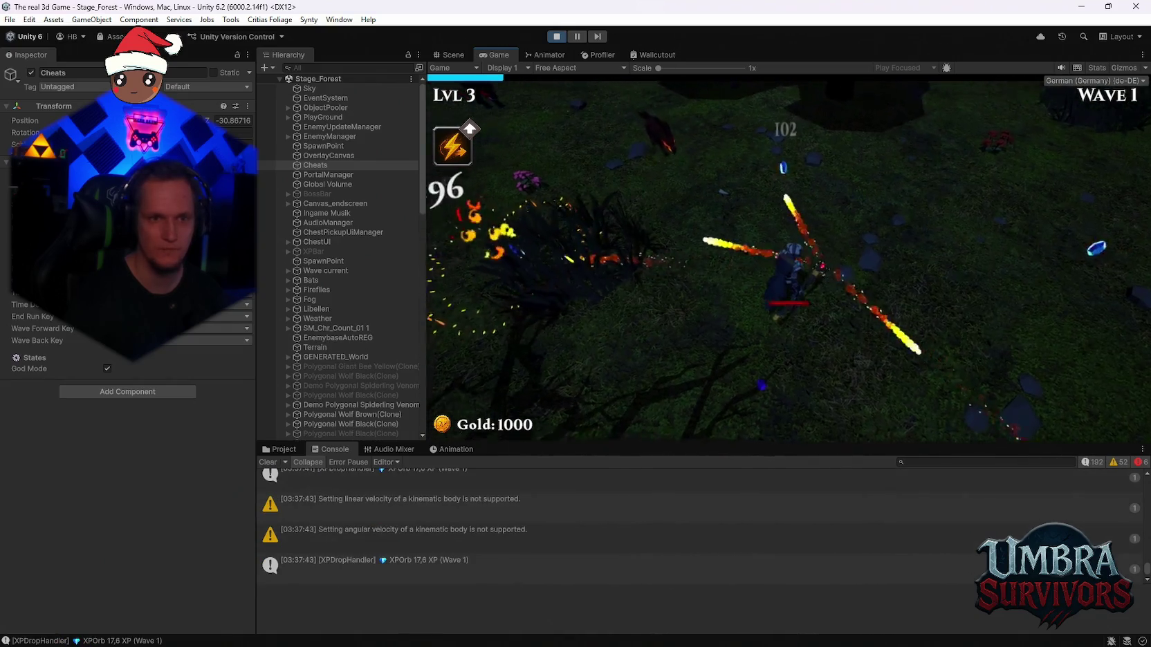
pyautogui.press('w')
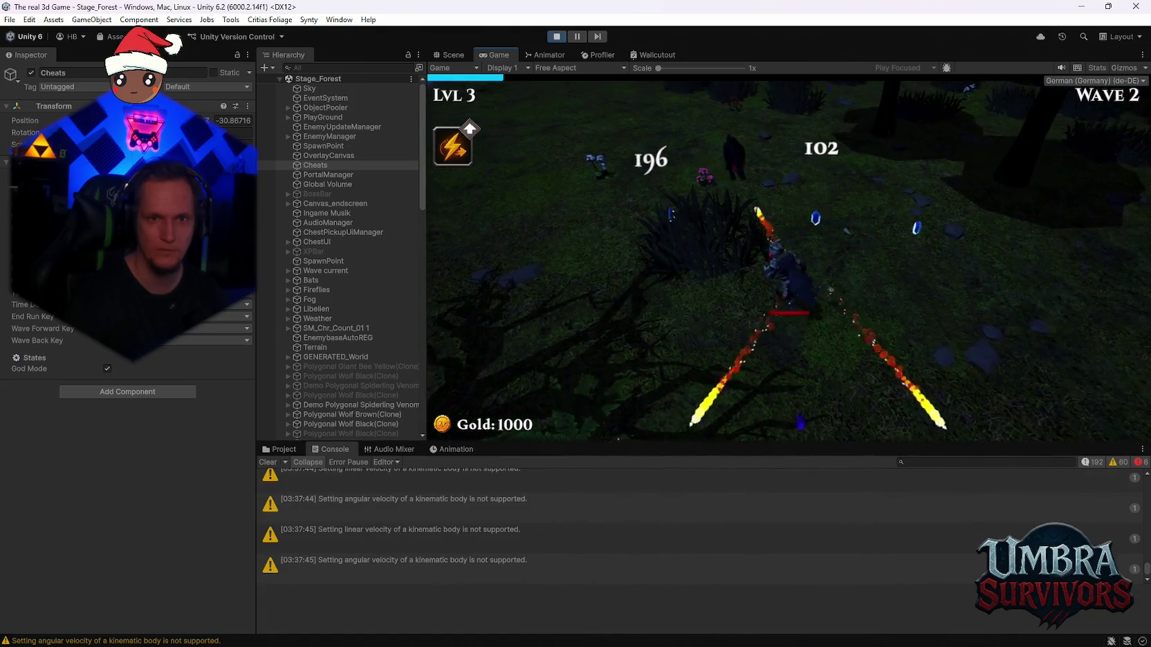
pyautogui.press('w')
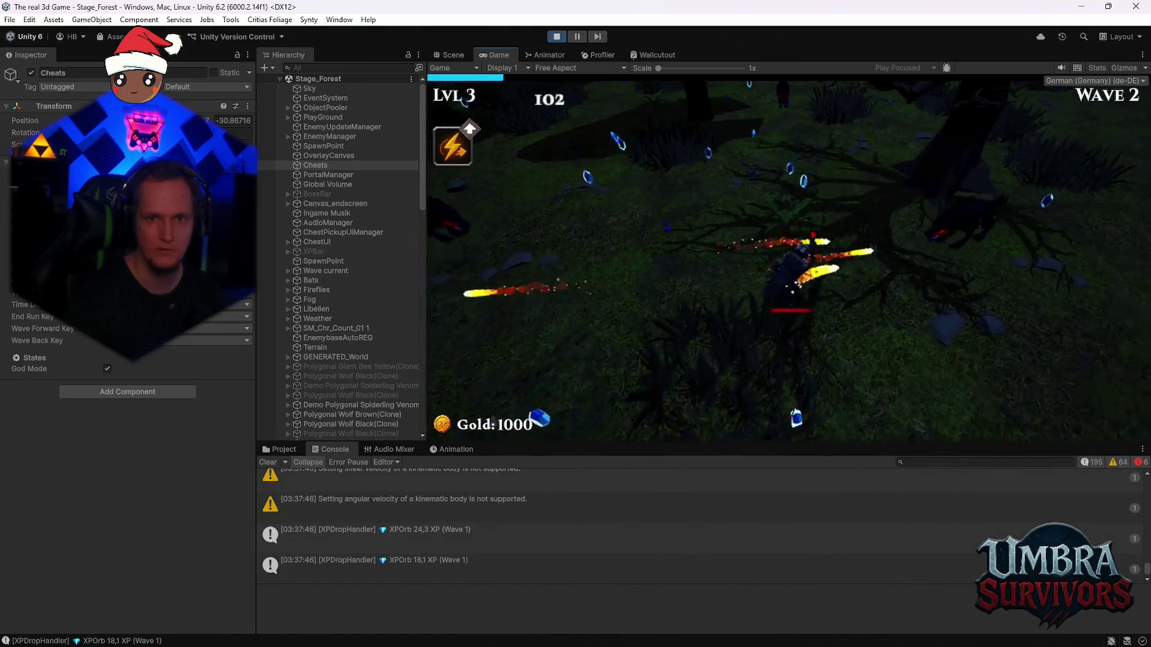
pyautogui.press('w')
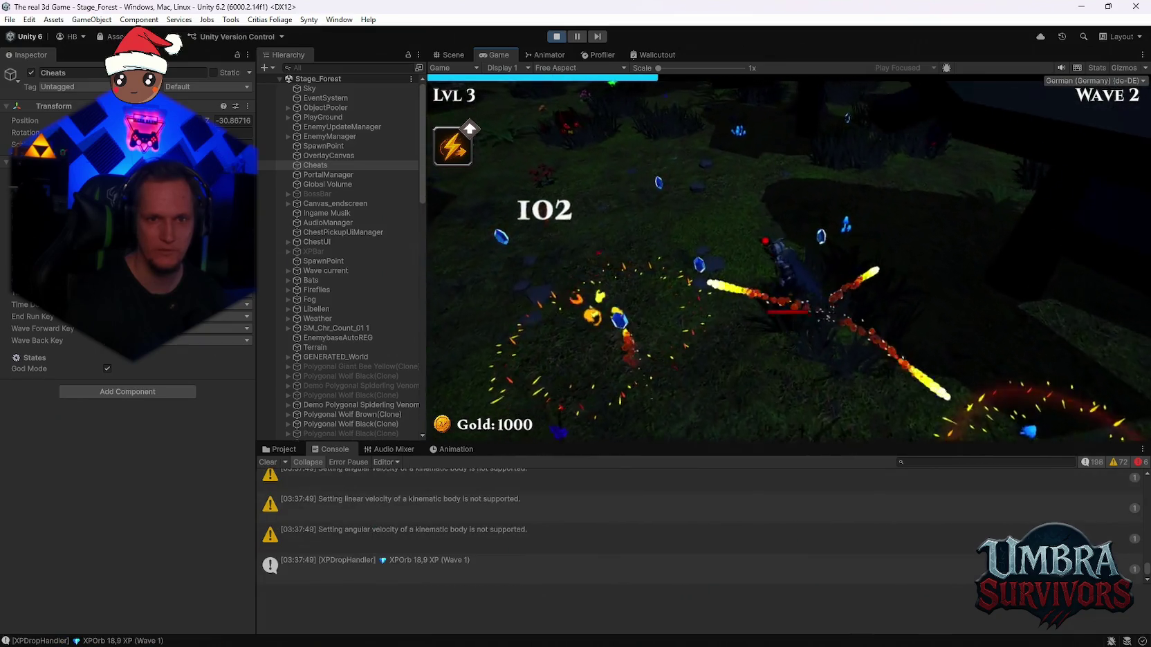
pyautogui.press('w')
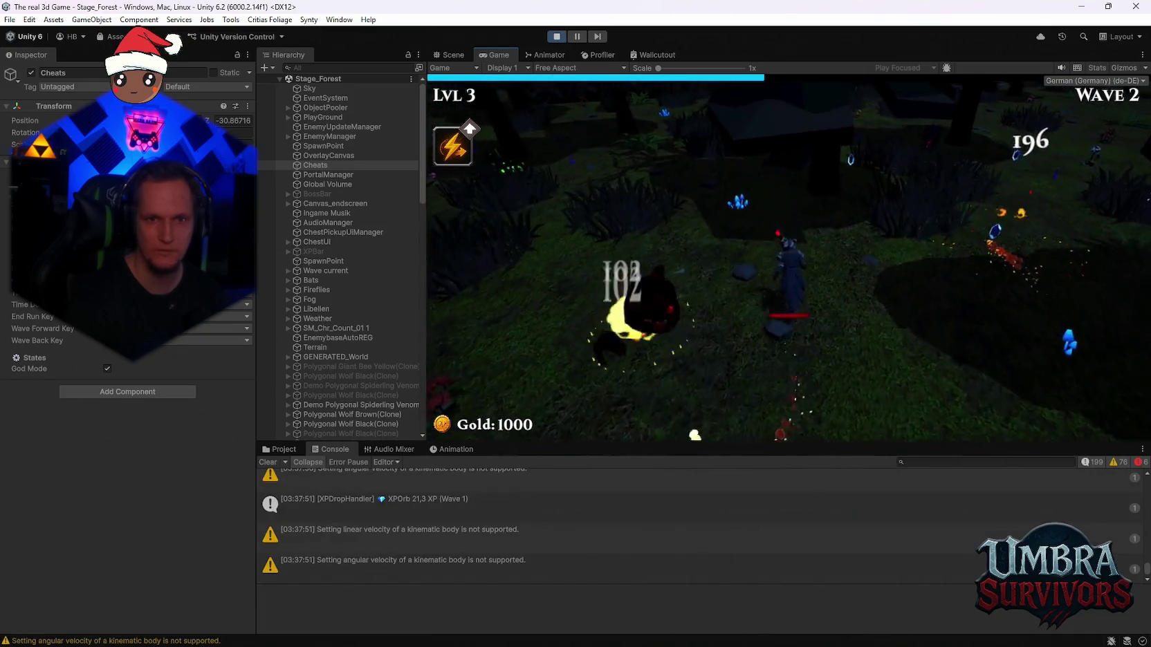
pyautogui.press('w')
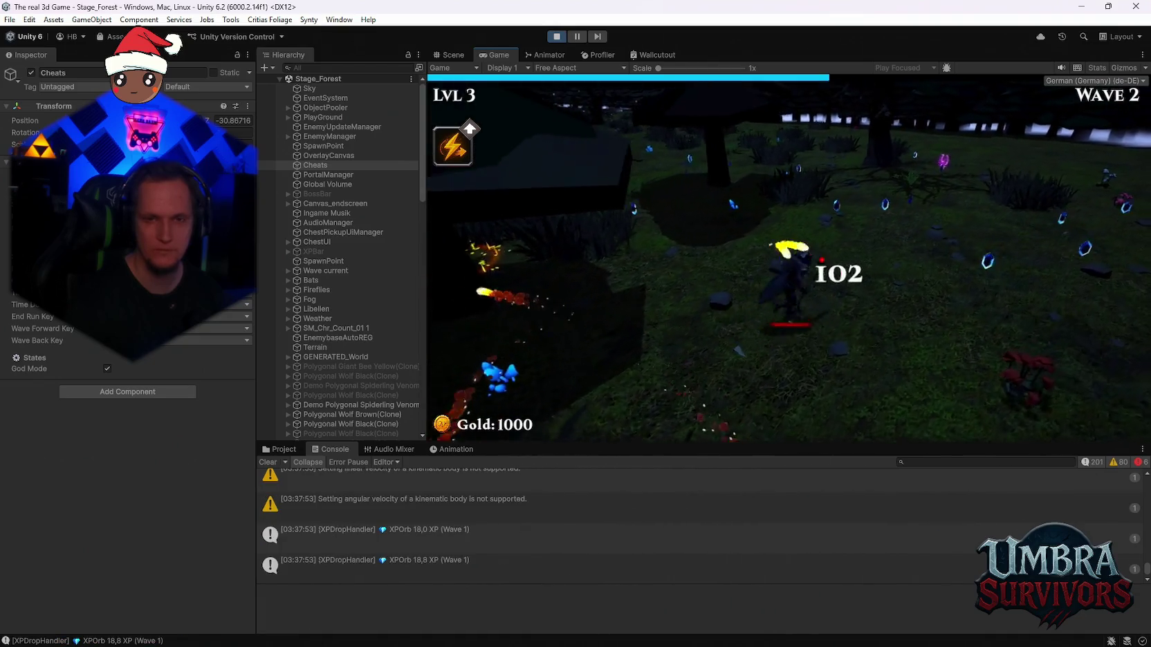
pyautogui.press('w')
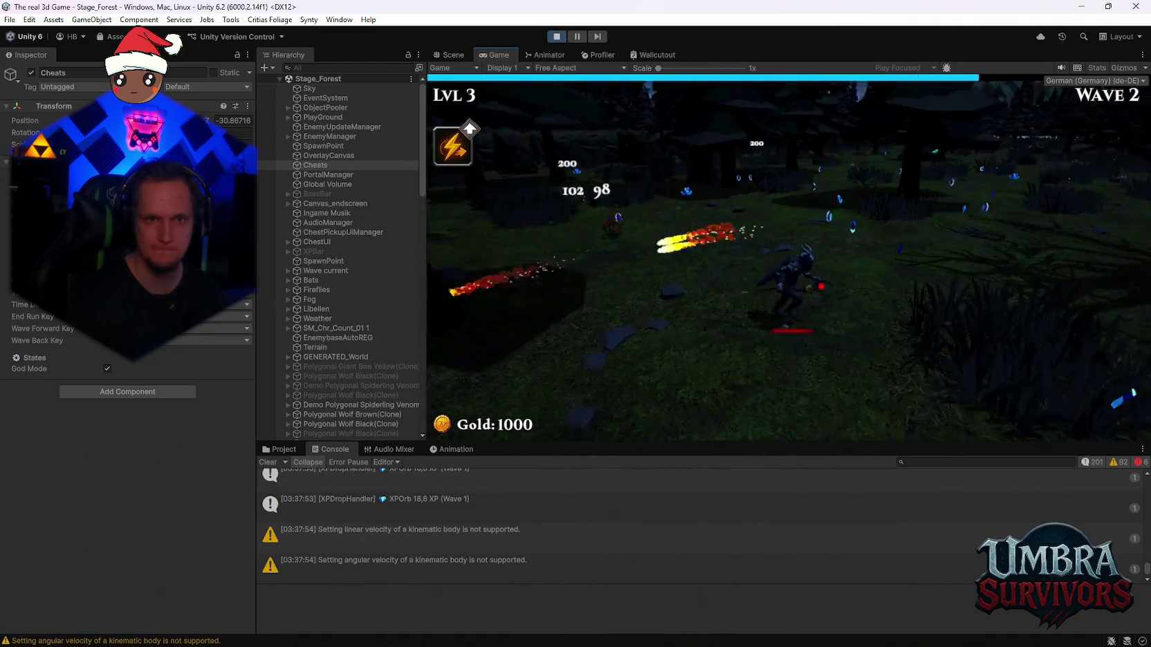
pyautogui.press('w')
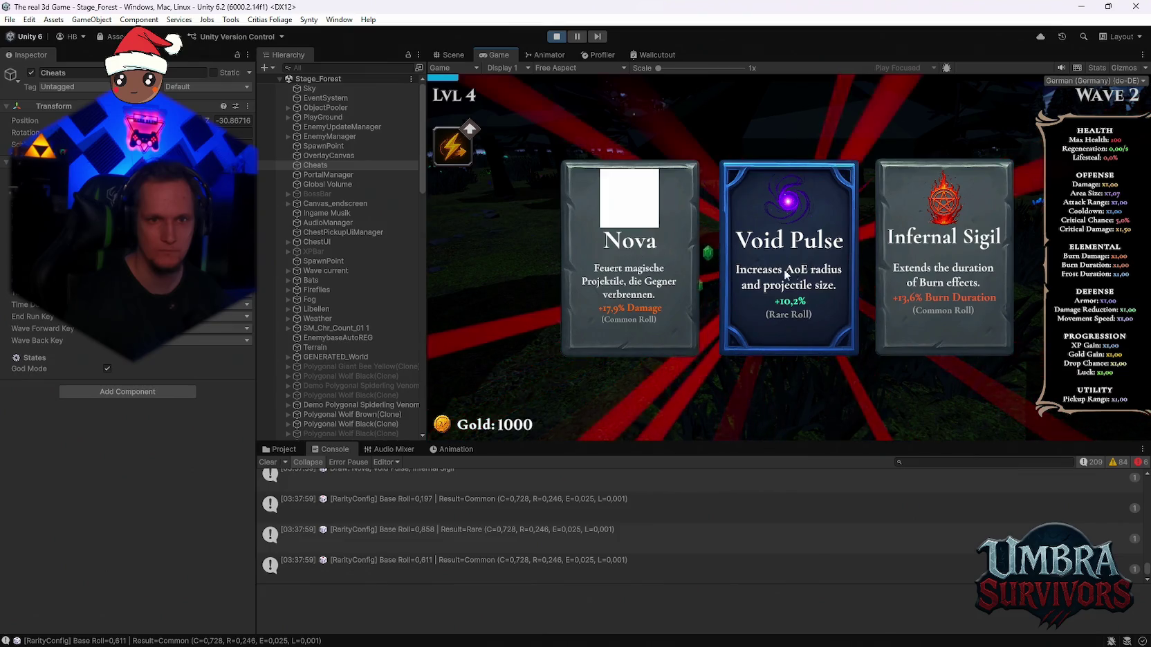
# Take Void Pulse again and move across the grass toward the treed area
pyautogui.click(784, 269)
pyautogui.press('w')
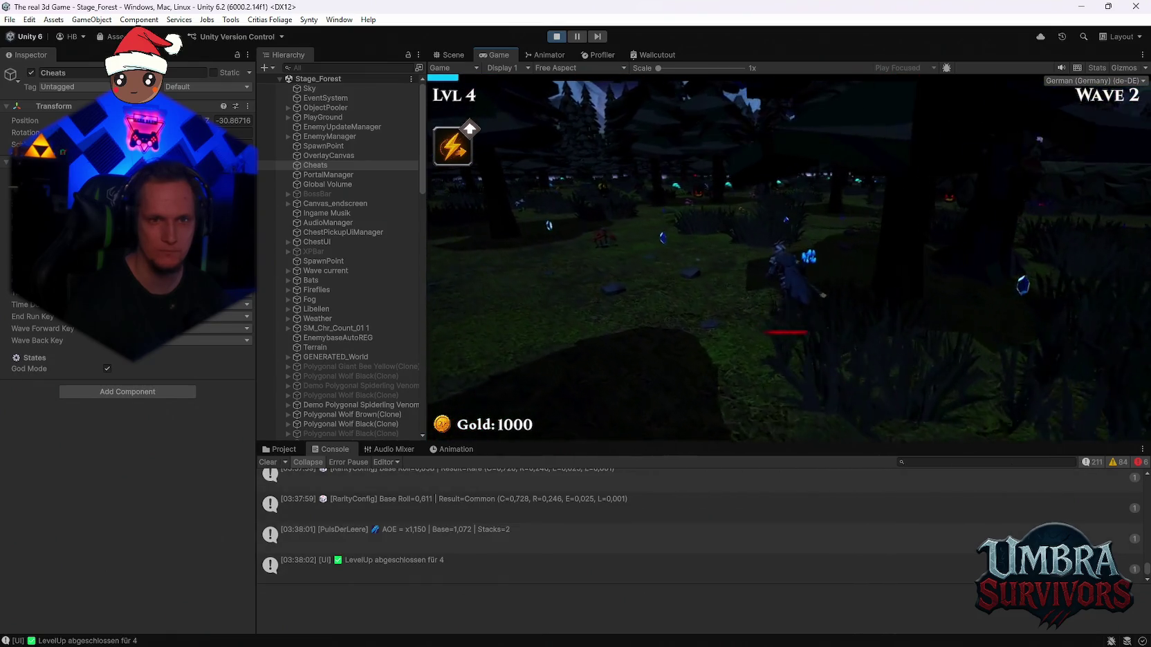
pyautogui.press('w')
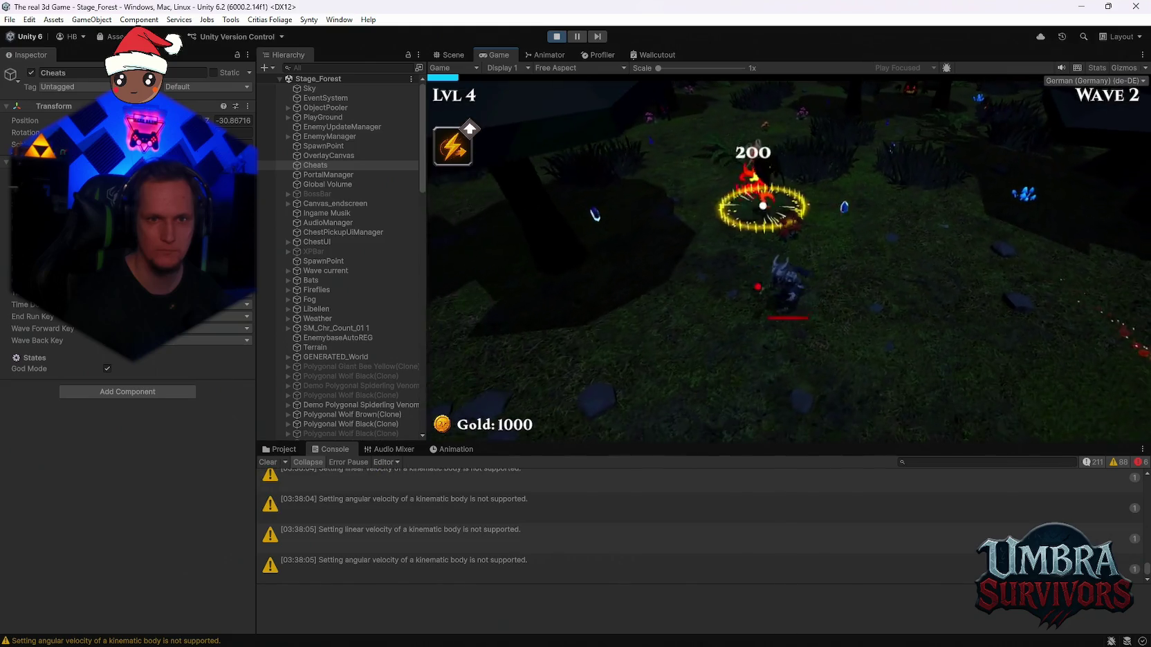
pyautogui.press('w')
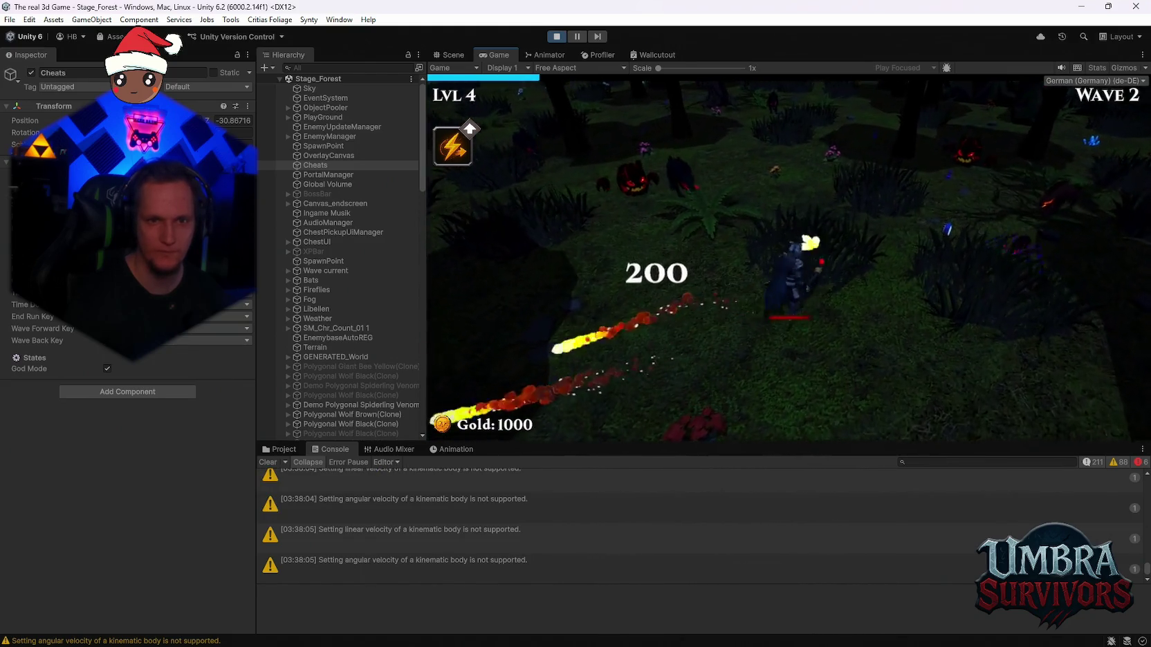
pyautogui.press('w')
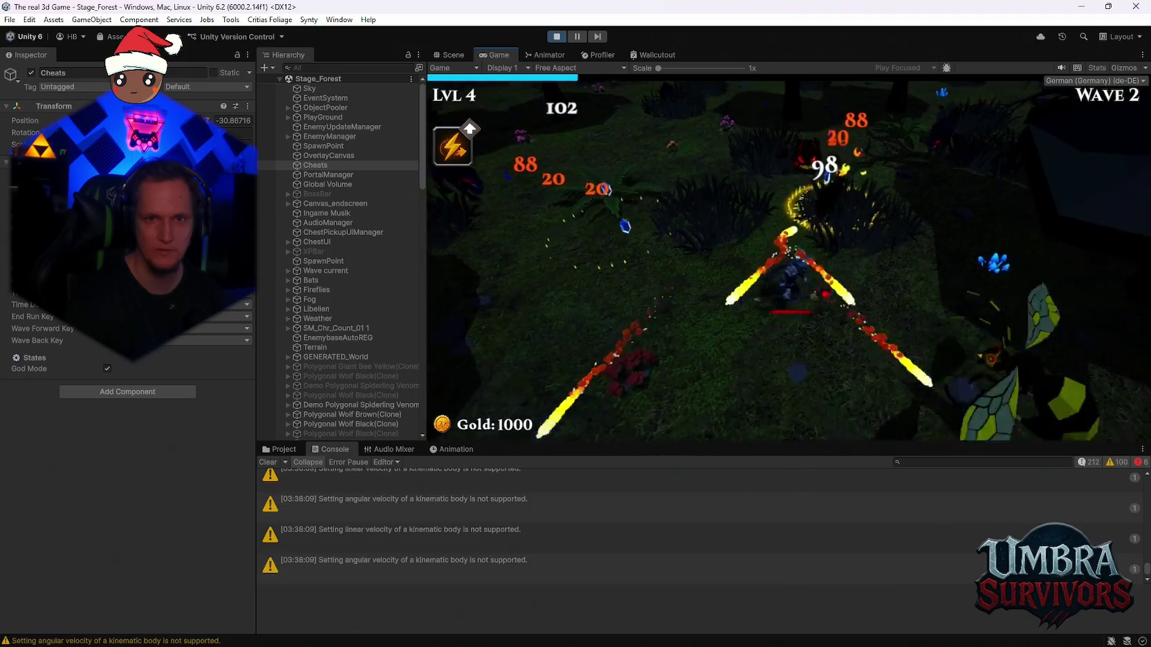
pyautogui.press('a')
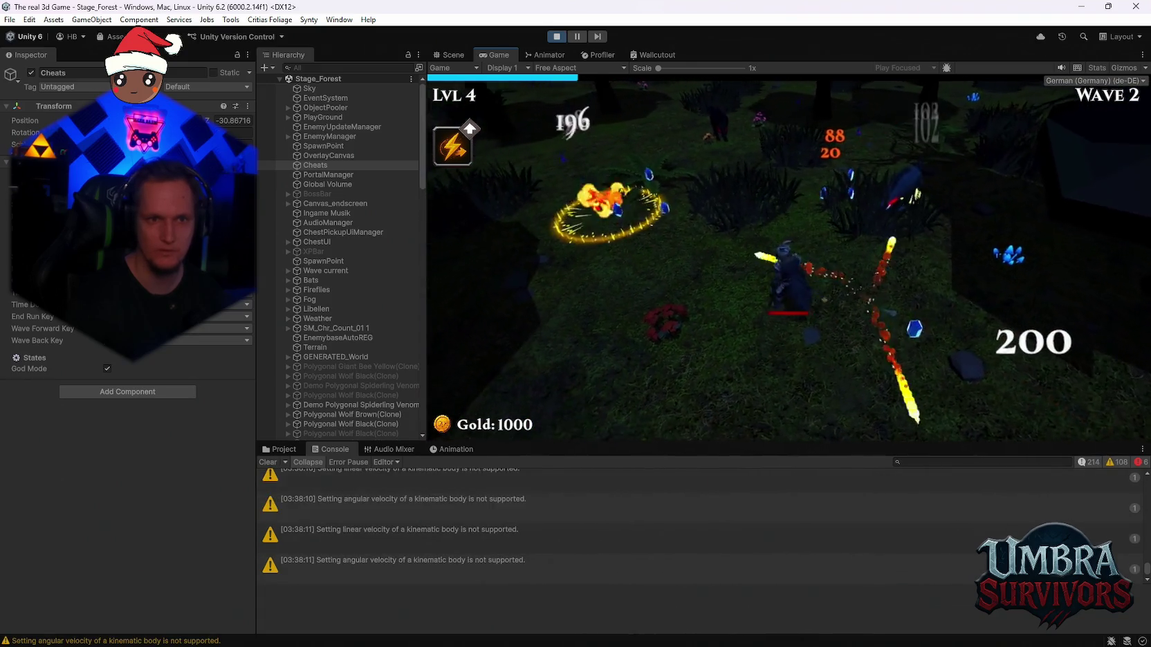
pyautogui.press('d')
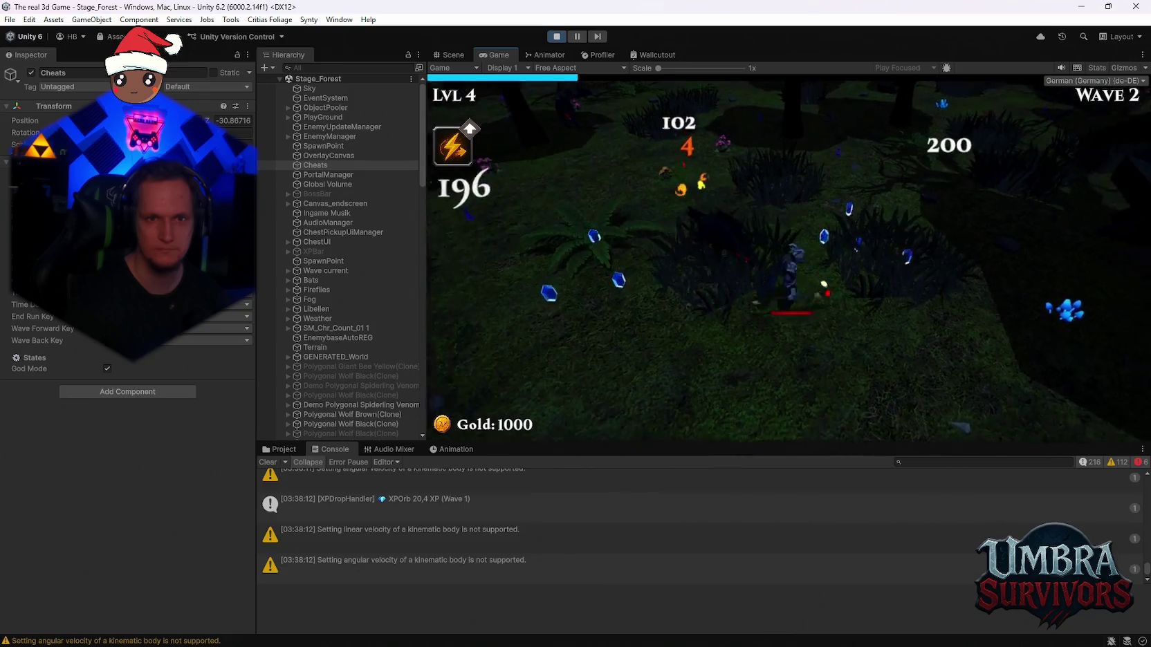
pyautogui.press('d')
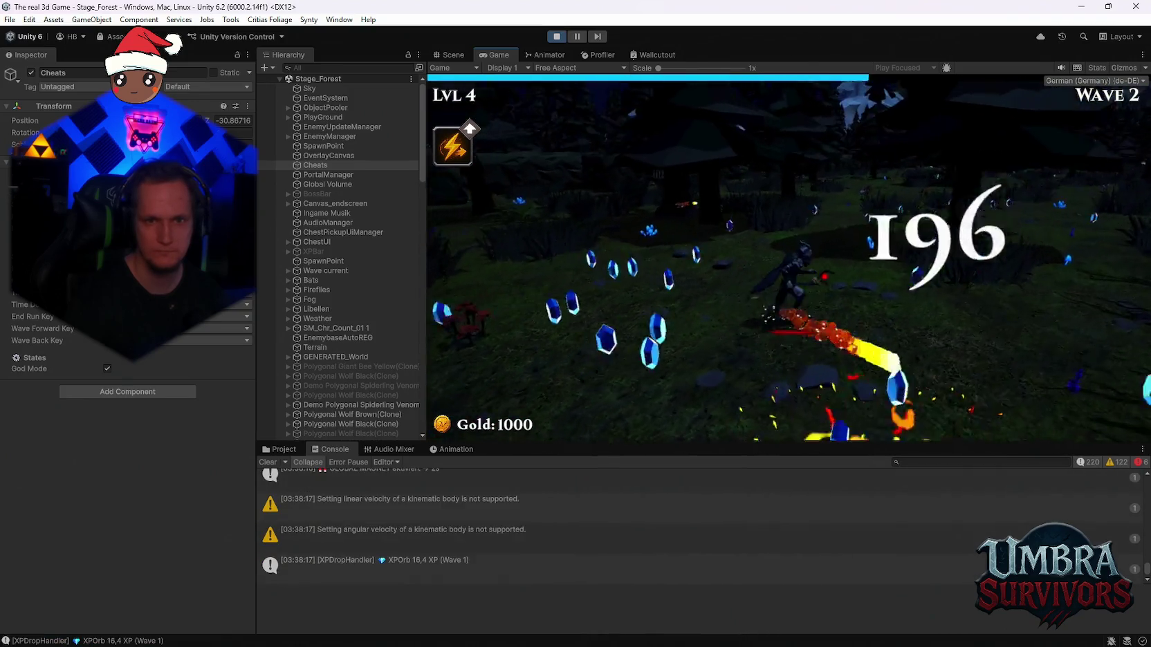
# Take another Void Pulse, walk forward to wave 3, and kill the boss with the K cheat
pyautogui.click(764, 251)
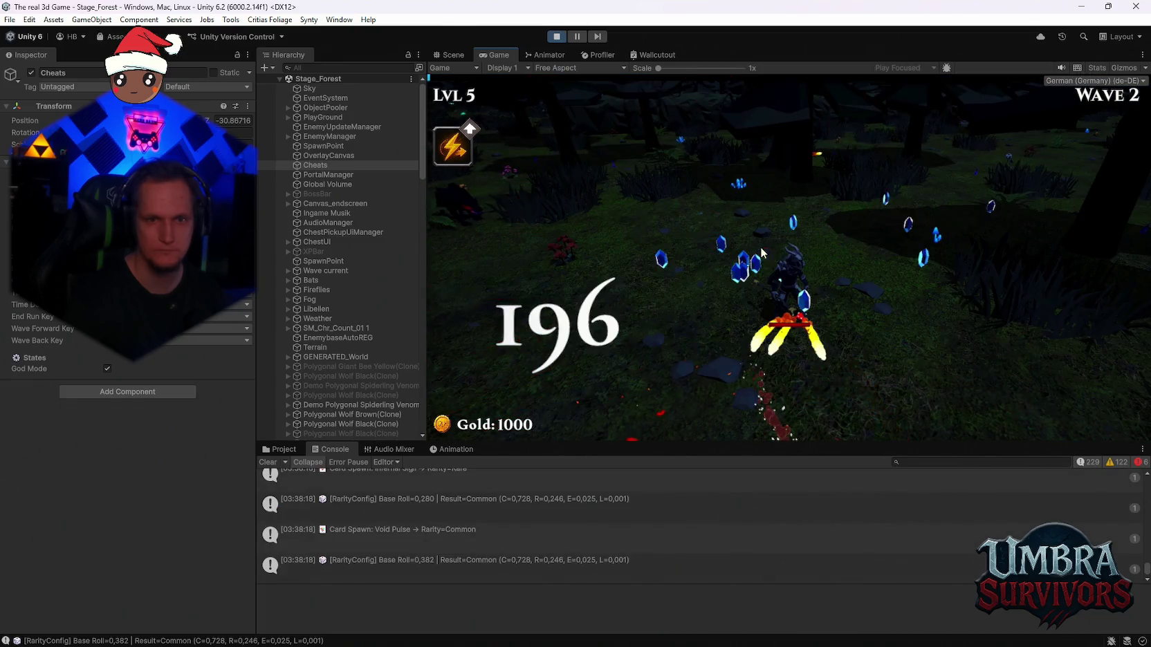
pyautogui.press('a')
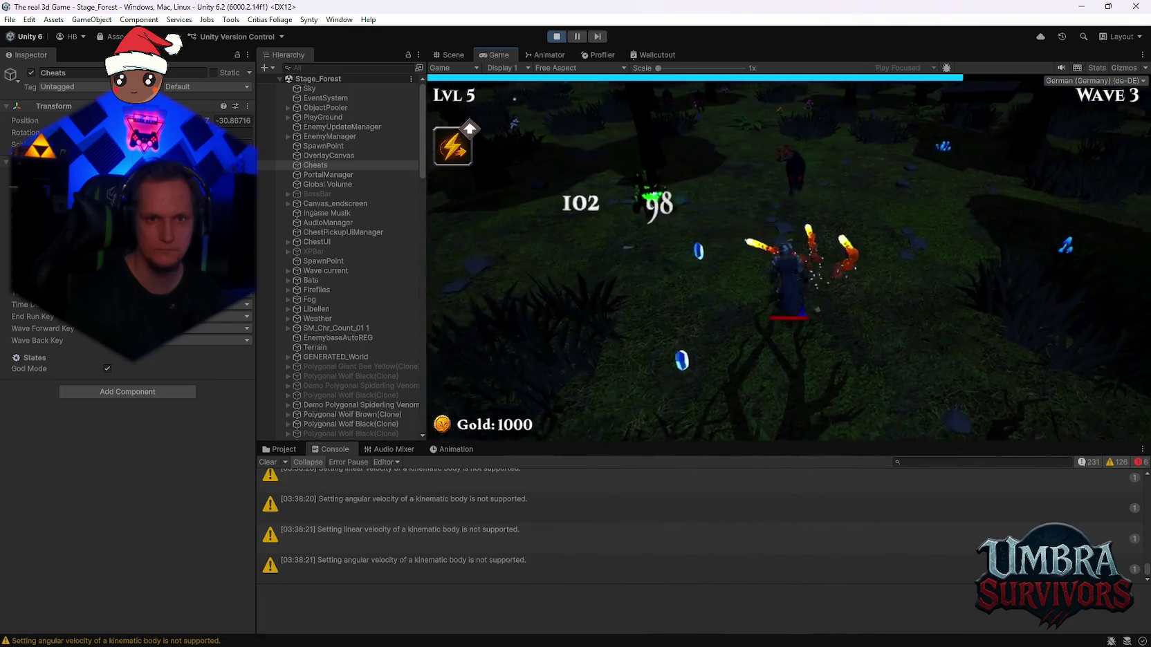
pyautogui.press('w')
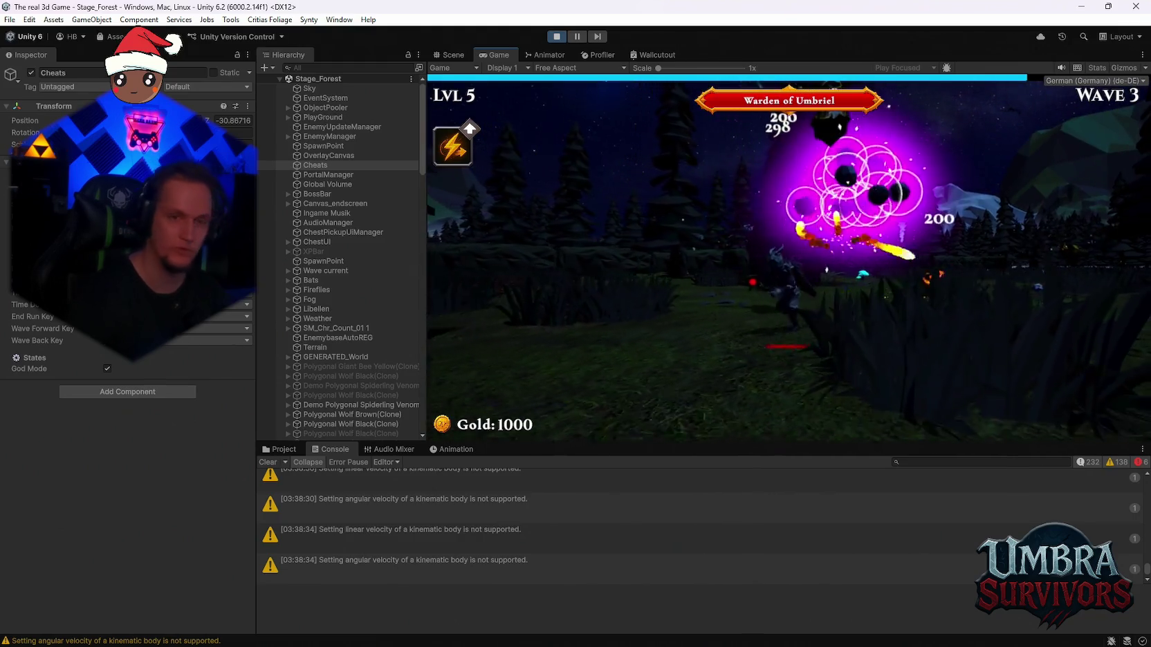
pyautogui.press('k')
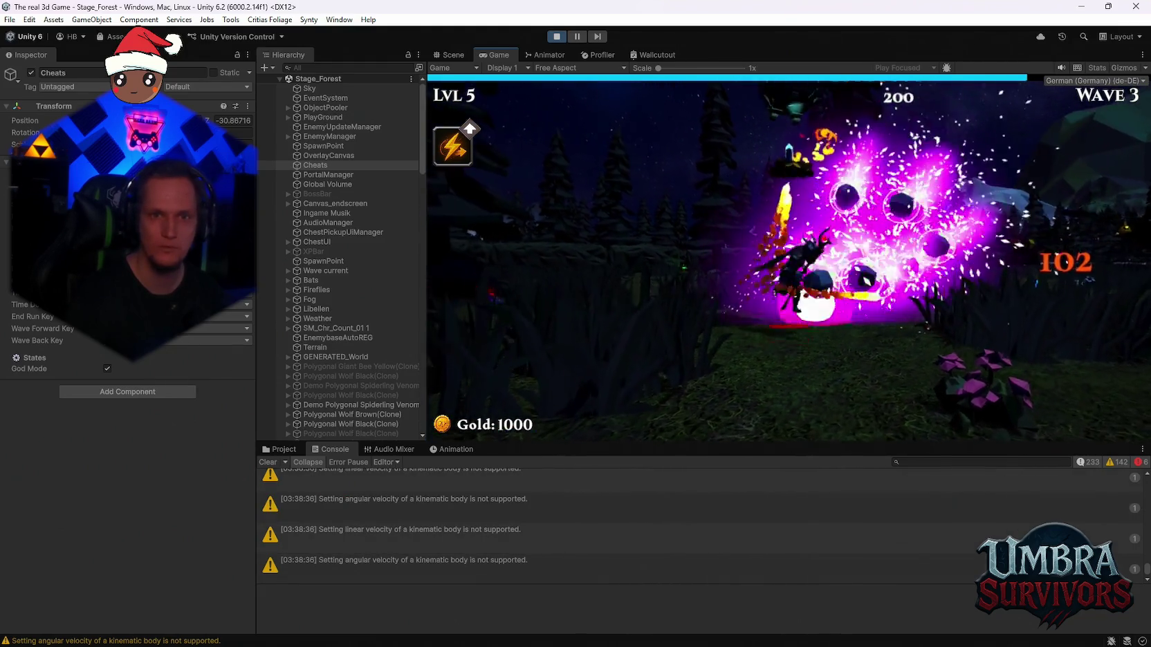
# Take a series of Void Pulse upgrades at successive level-ups after the boss falls
pyautogui.click(792, 332)
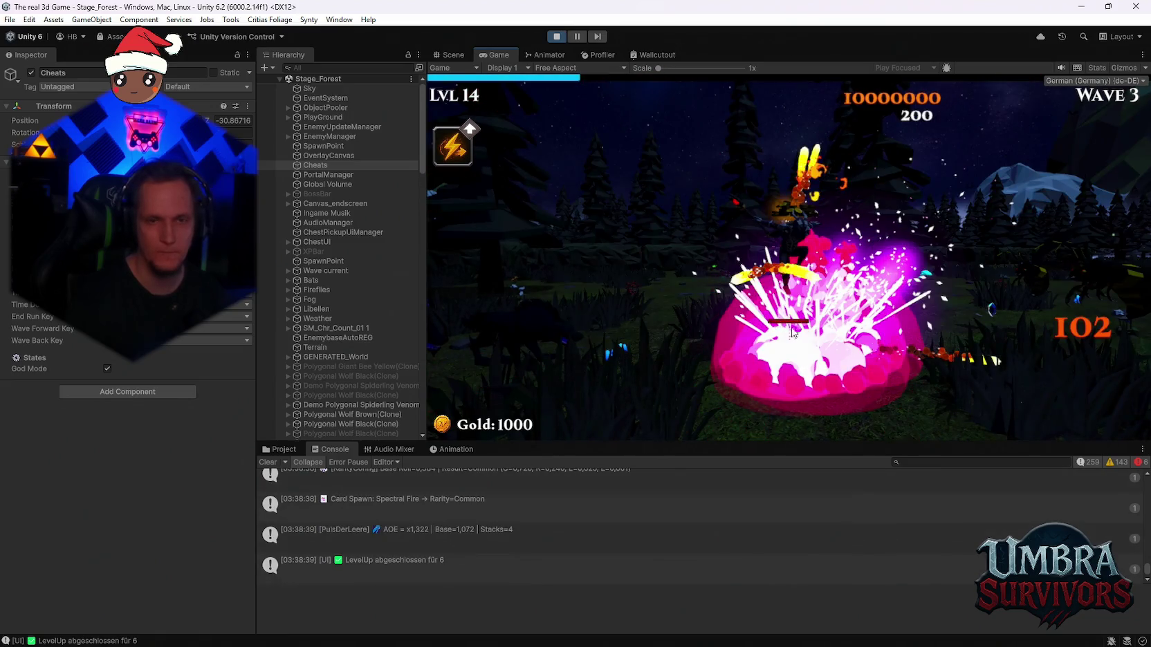
pyautogui.click(664, 295)
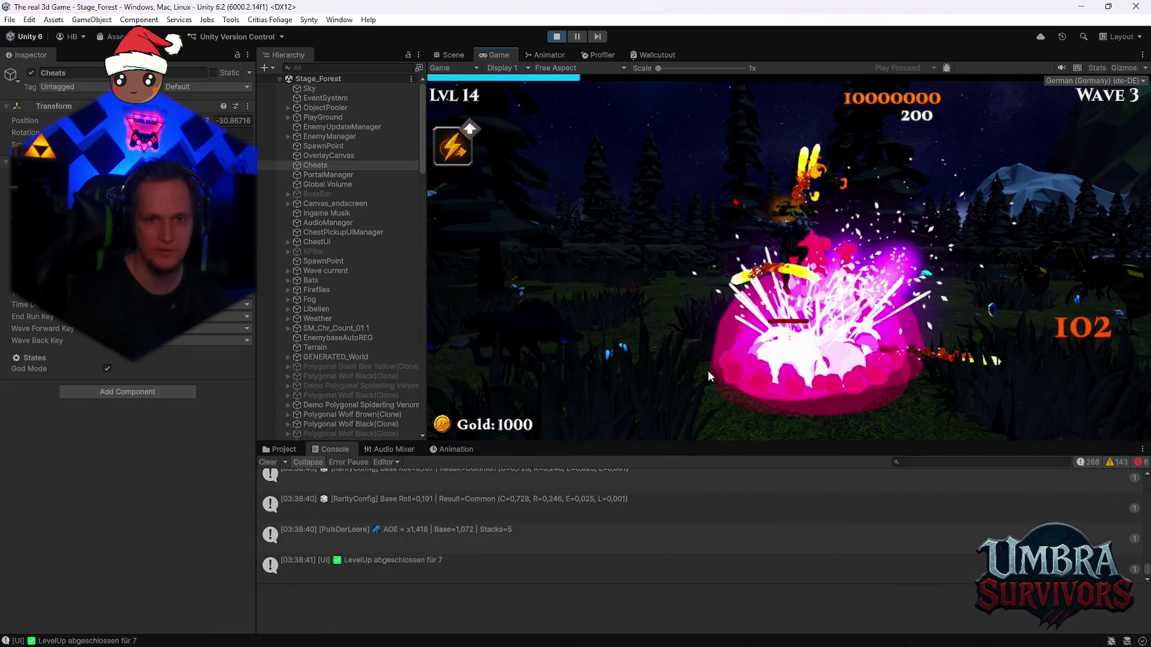
pyautogui.click(669, 320)
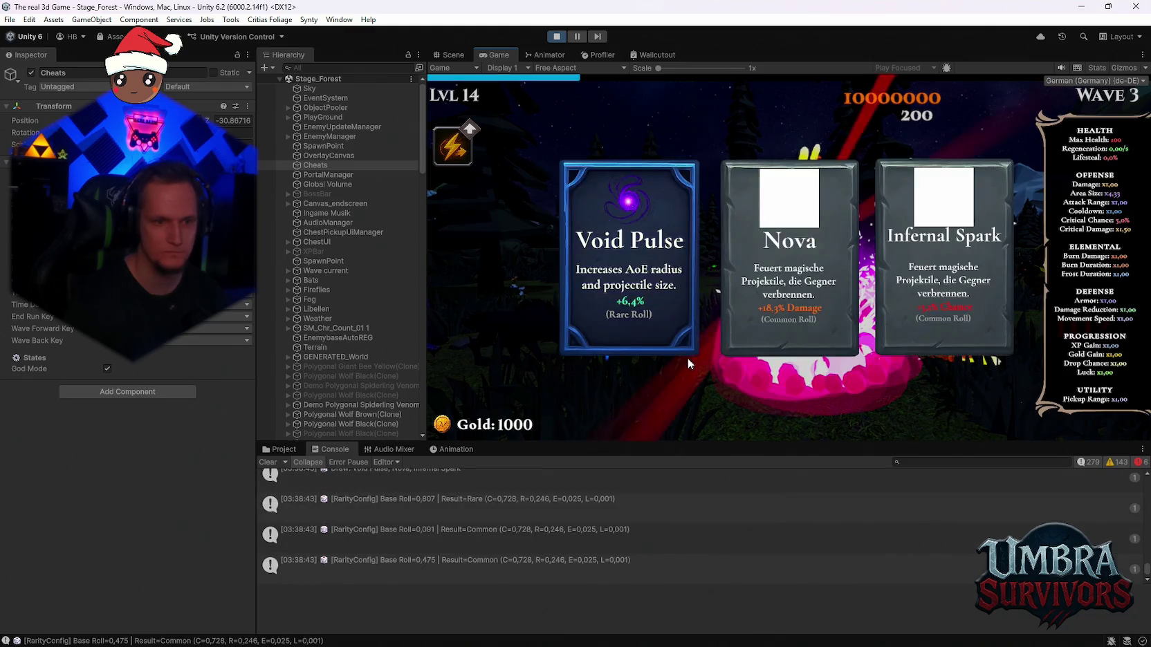
pyautogui.scroll(2, 505, 535)
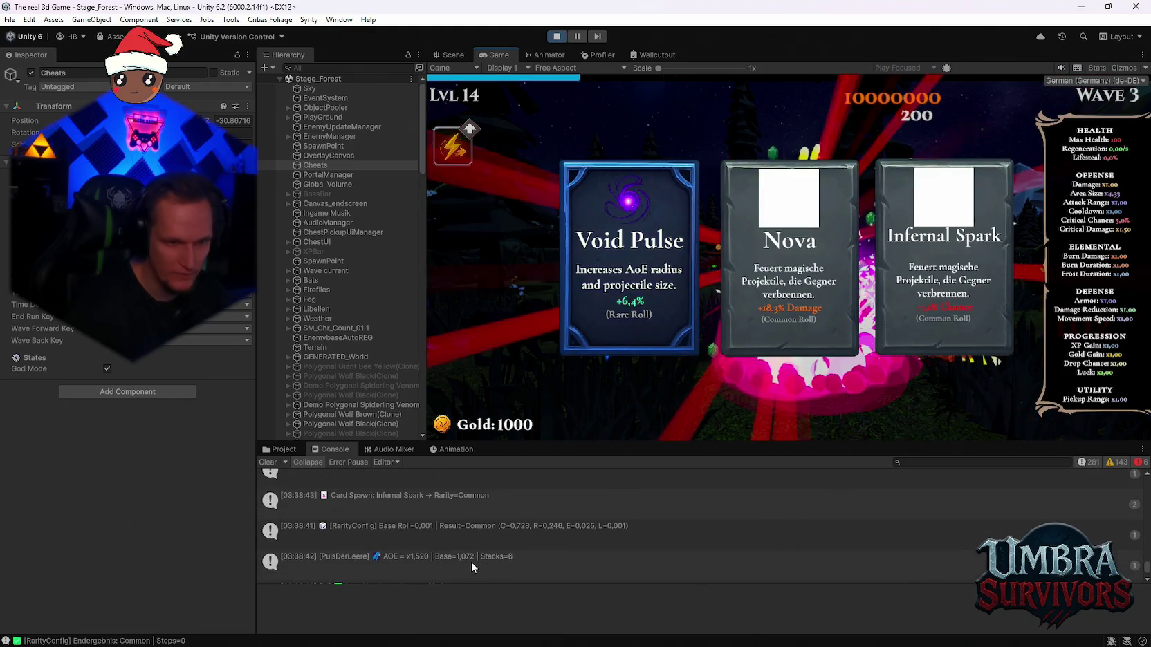
pyautogui.scroll(-2, 545, 536)
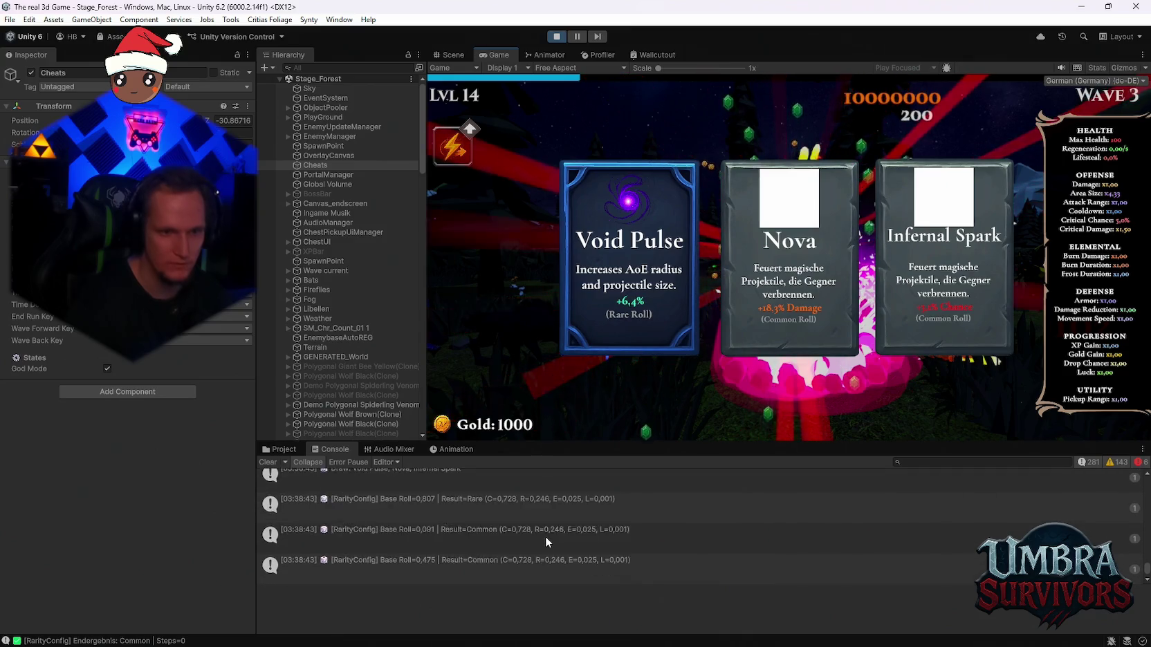
pyautogui.click(620, 281)
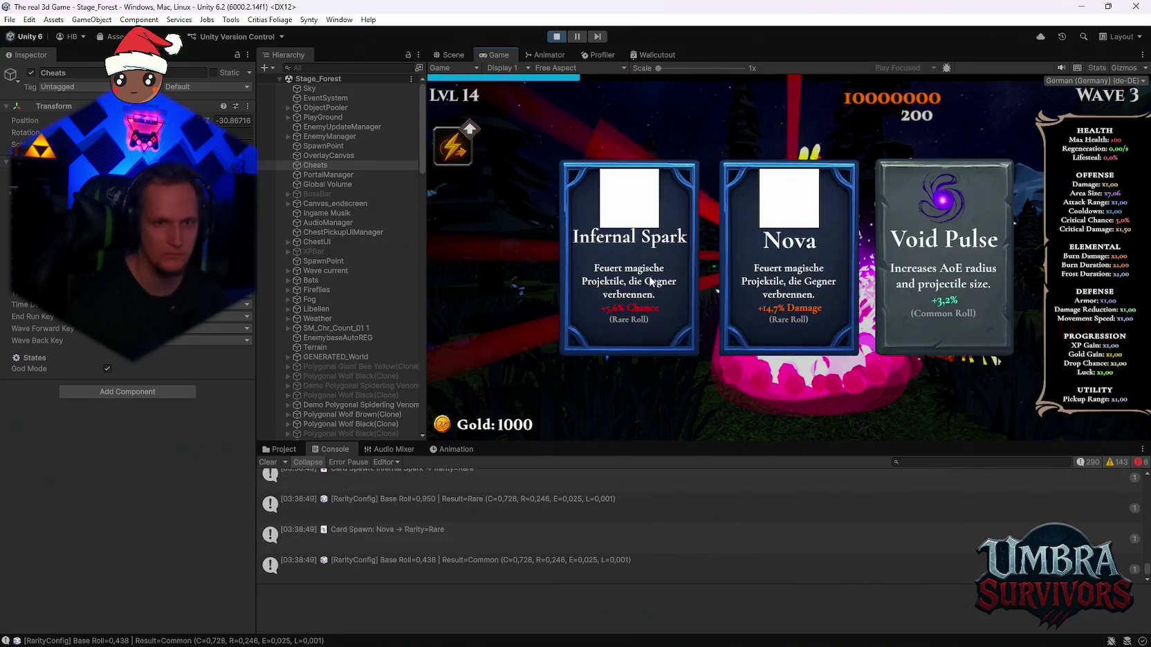
pyautogui.scroll(2, 580, 509)
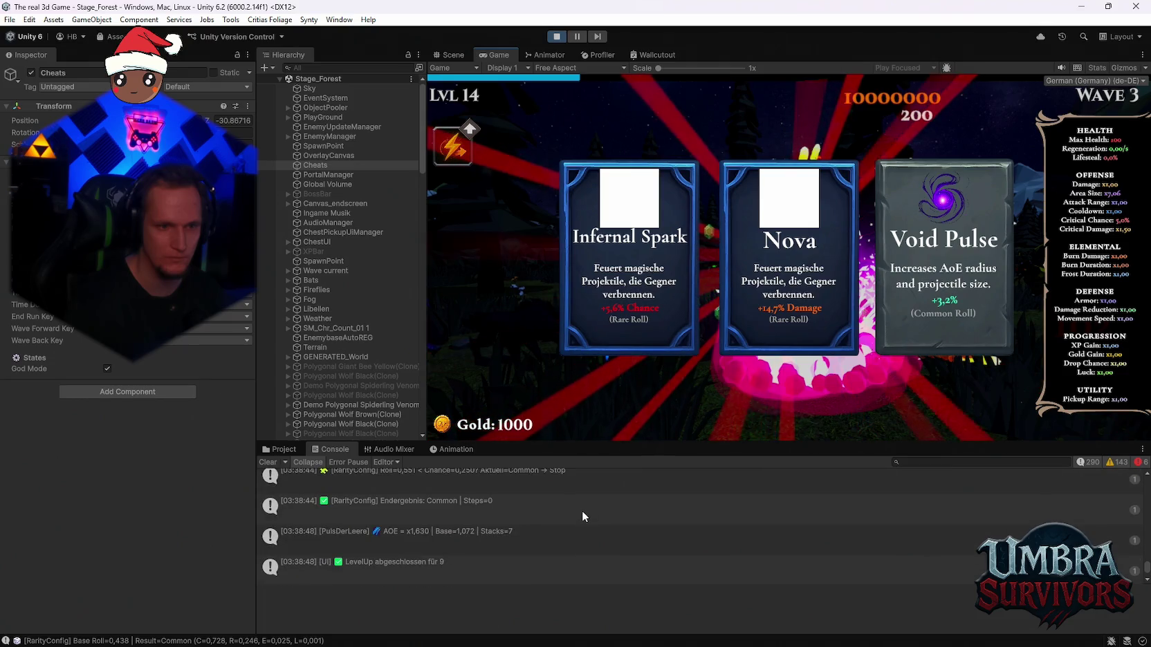
pyautogui.scroll(-2, 581, 510)
pyautogui.click(964, 256)
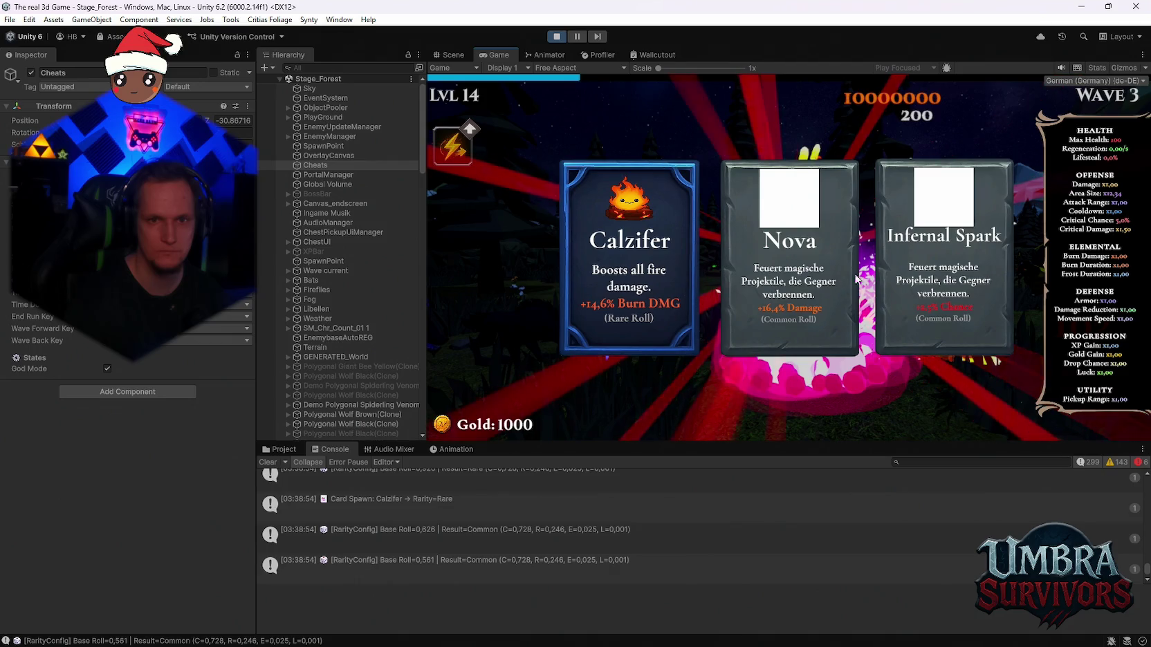
# Take Nova and two more Void Pulse upgrades, then continue the run in Endless mode
pyautogui.click(855, 278)
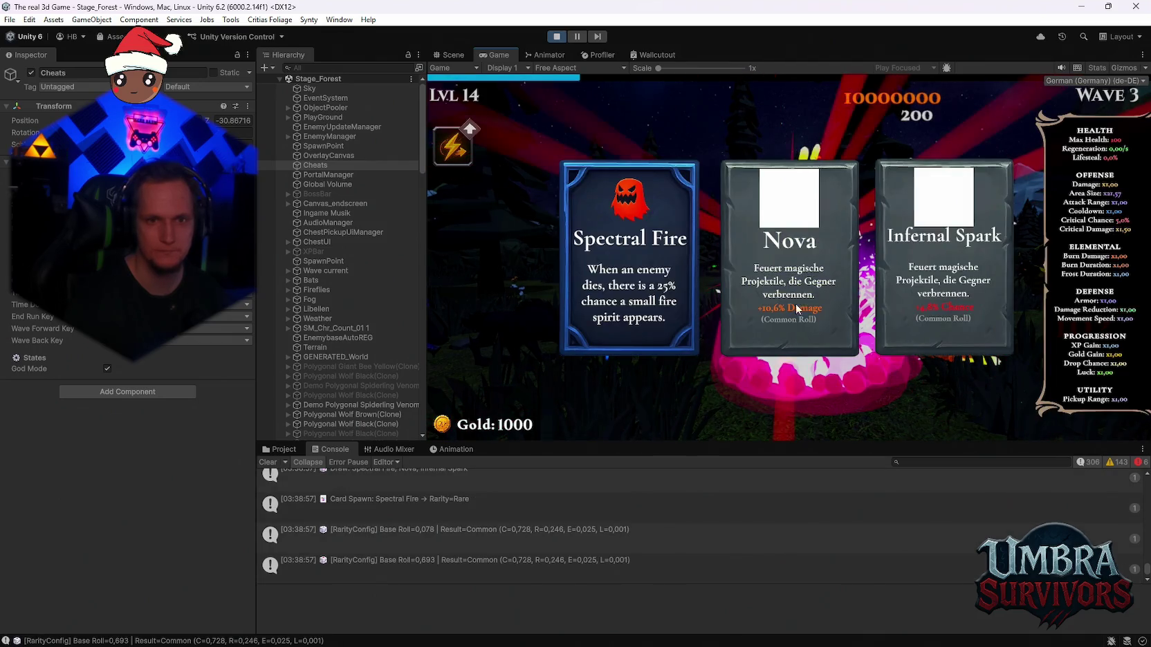
pyautogui.click(809, 248)
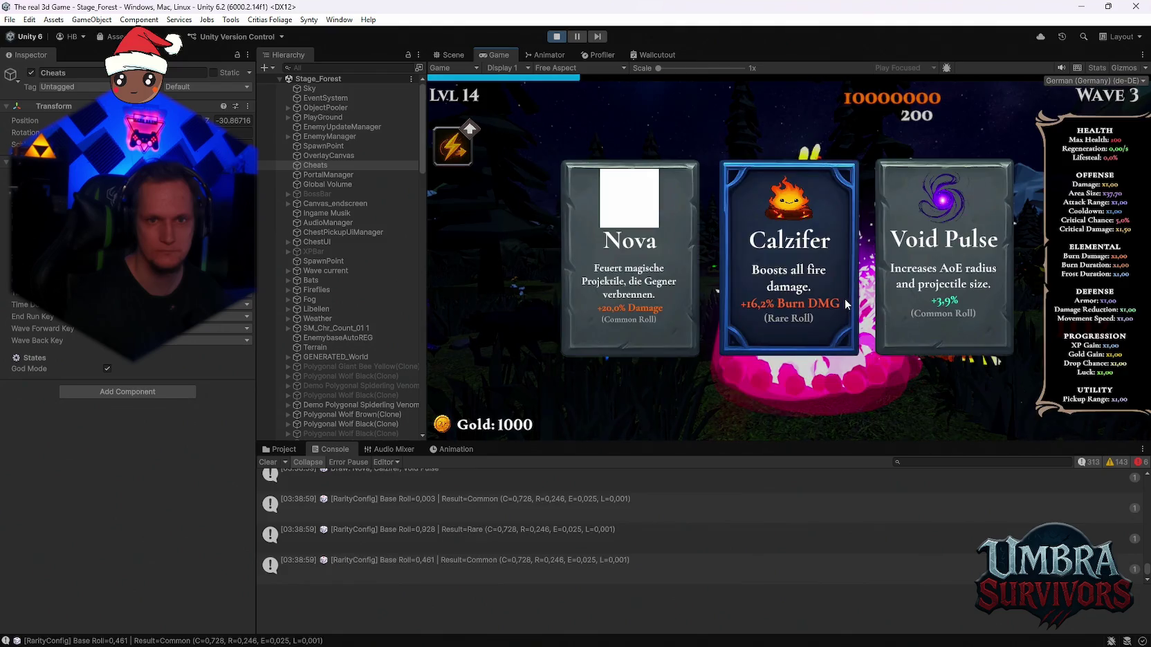
pyautogui.click(930, 303)
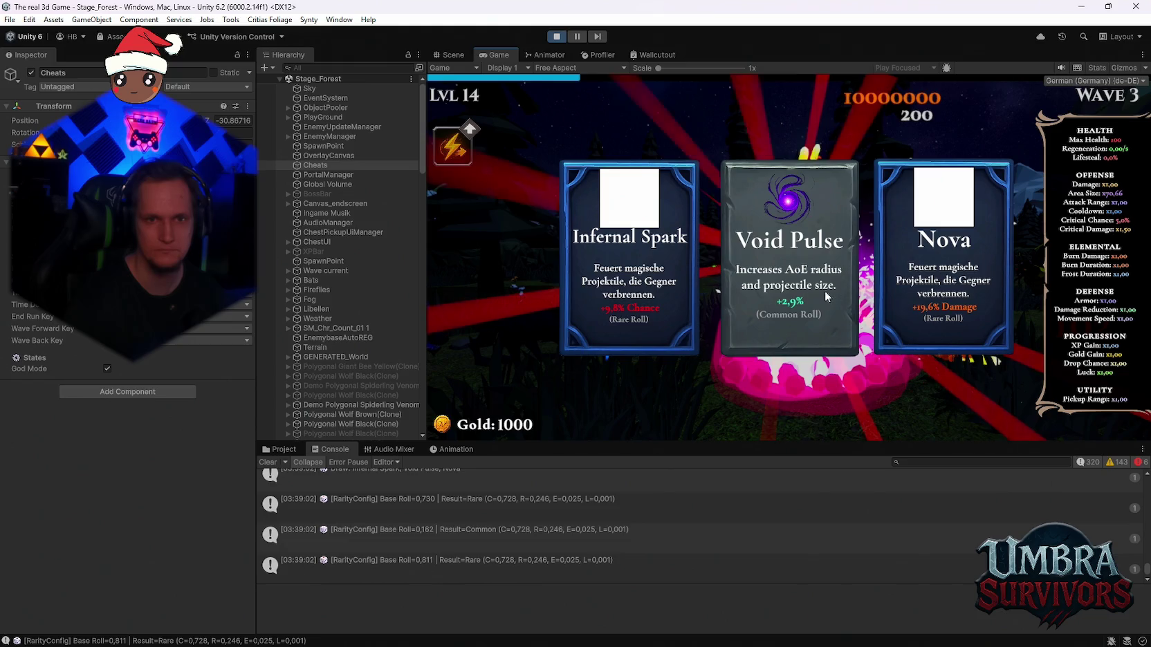
pyautogui.click(805, 296)
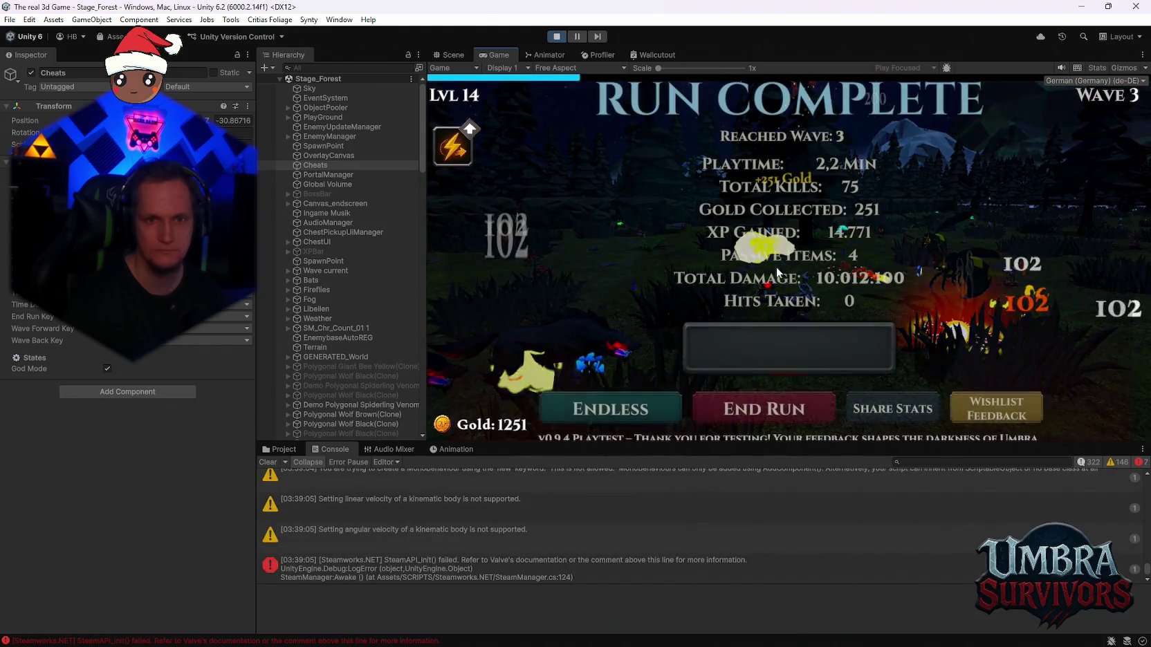
pyautogui.click(611, 406)
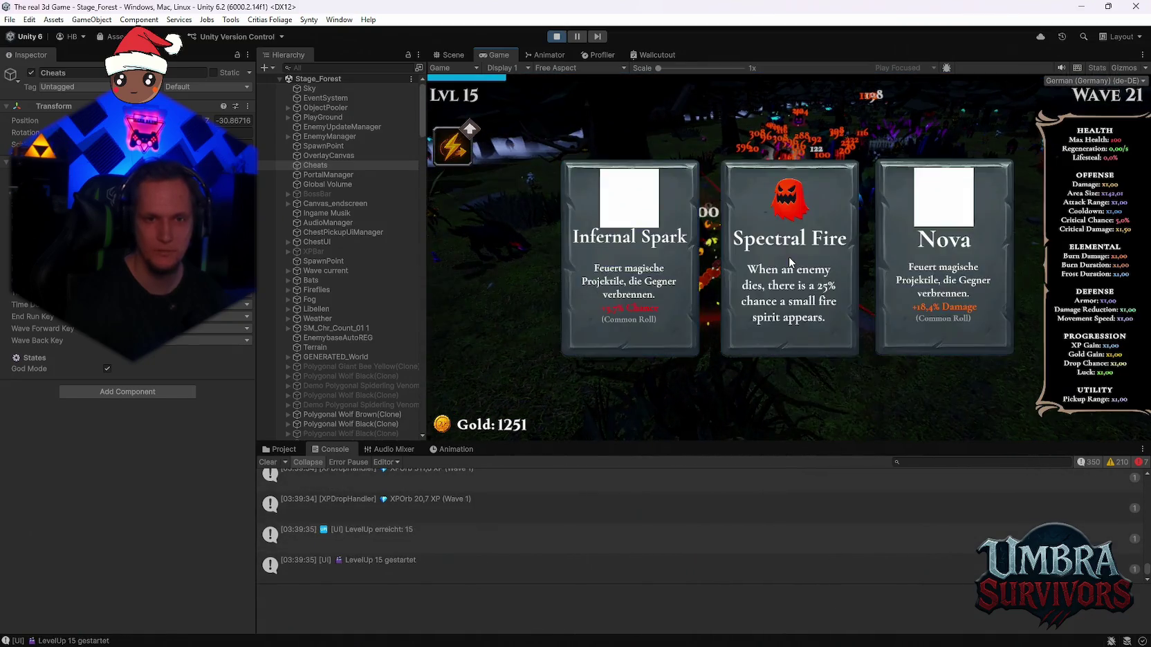
# Pick the Nova card at two level-ups in the endless run
pyautogui.click(939, 240)
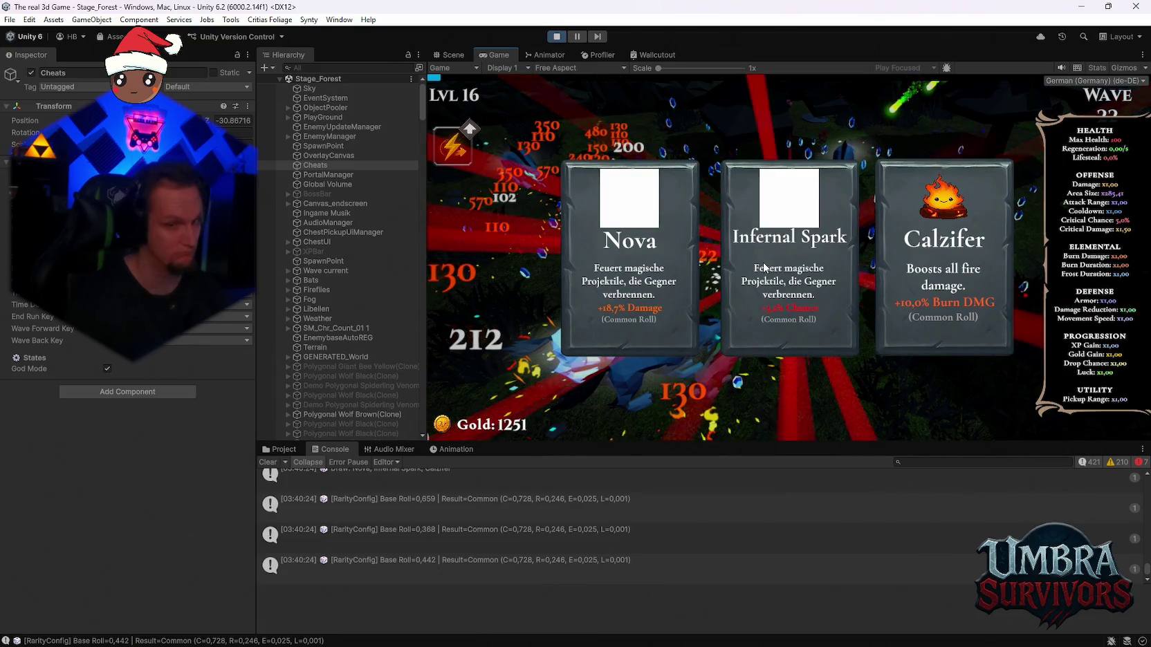
pyautogui.click(630, 272)
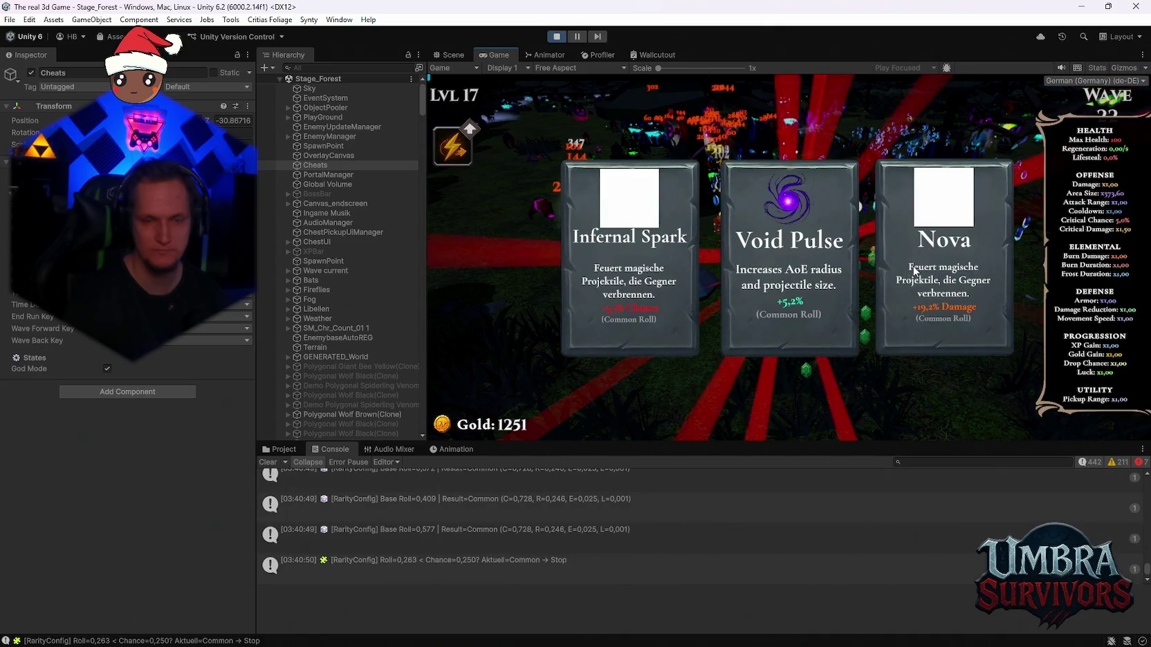
# Pick Void Pulse, Nova twice, Calzifer, another card, then Calzifer again at each level-up
pyautogui.click(842, 274)
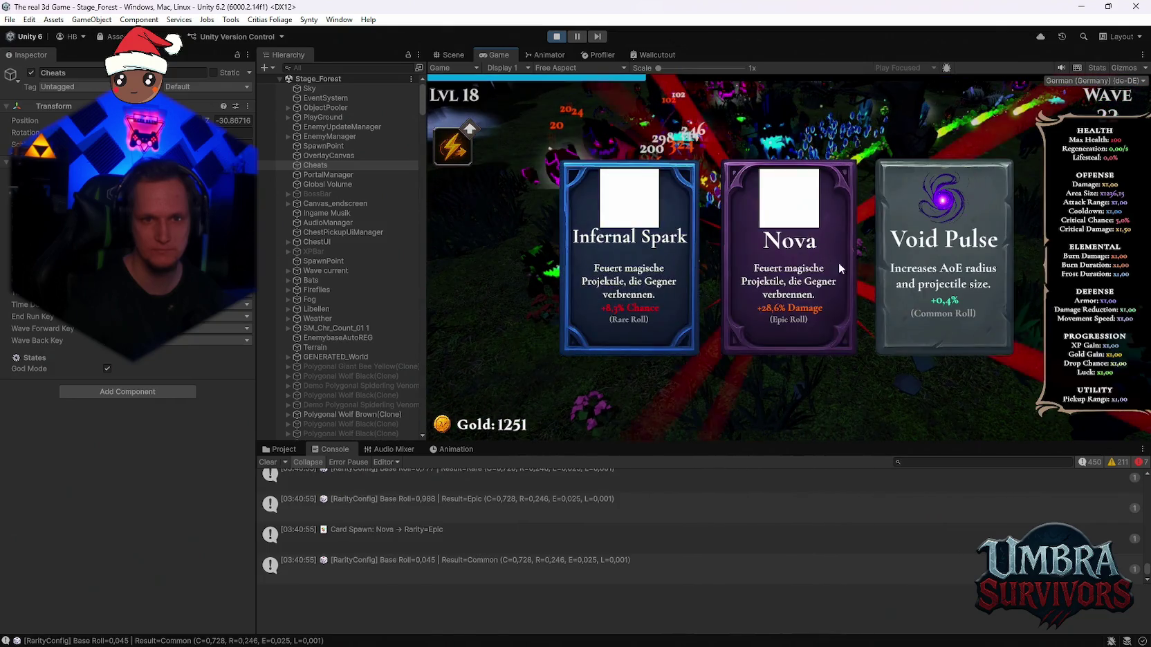
pyautogui.click(789, 261)
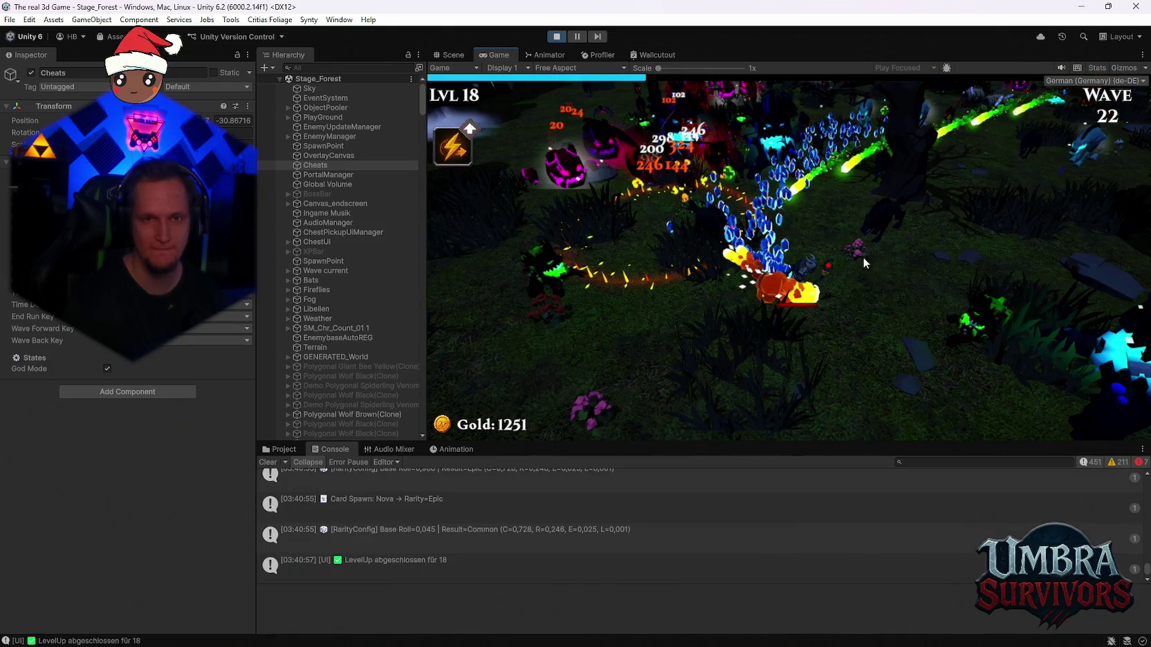
pyautogui.click(808, 295)
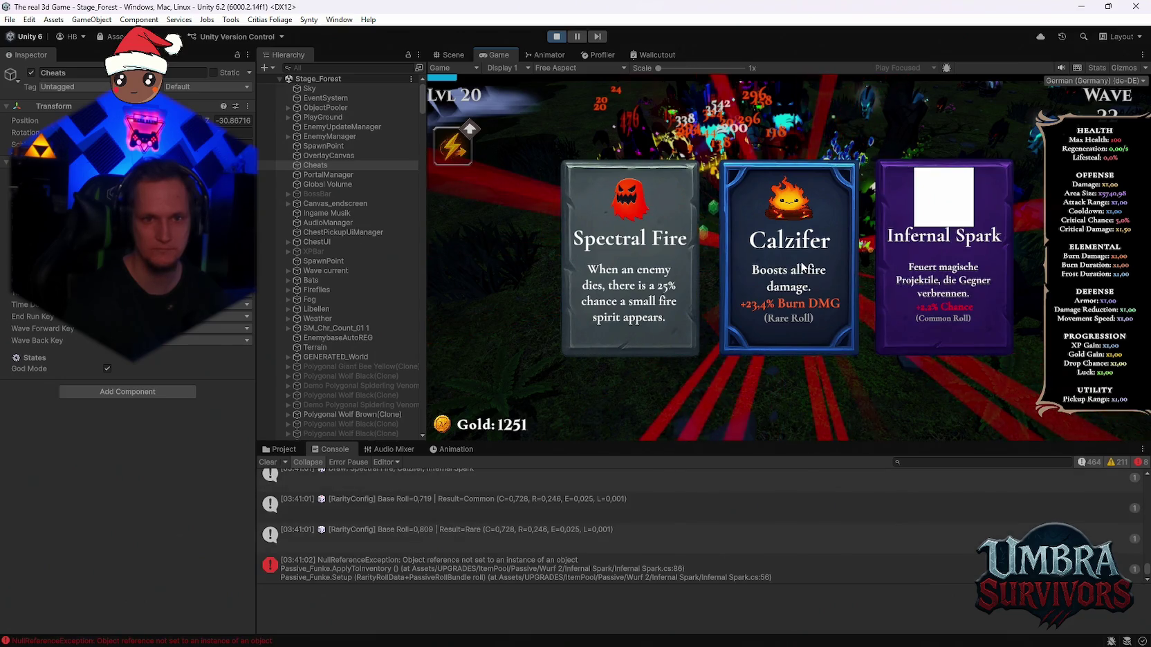
pyautogui.click(802, 266)
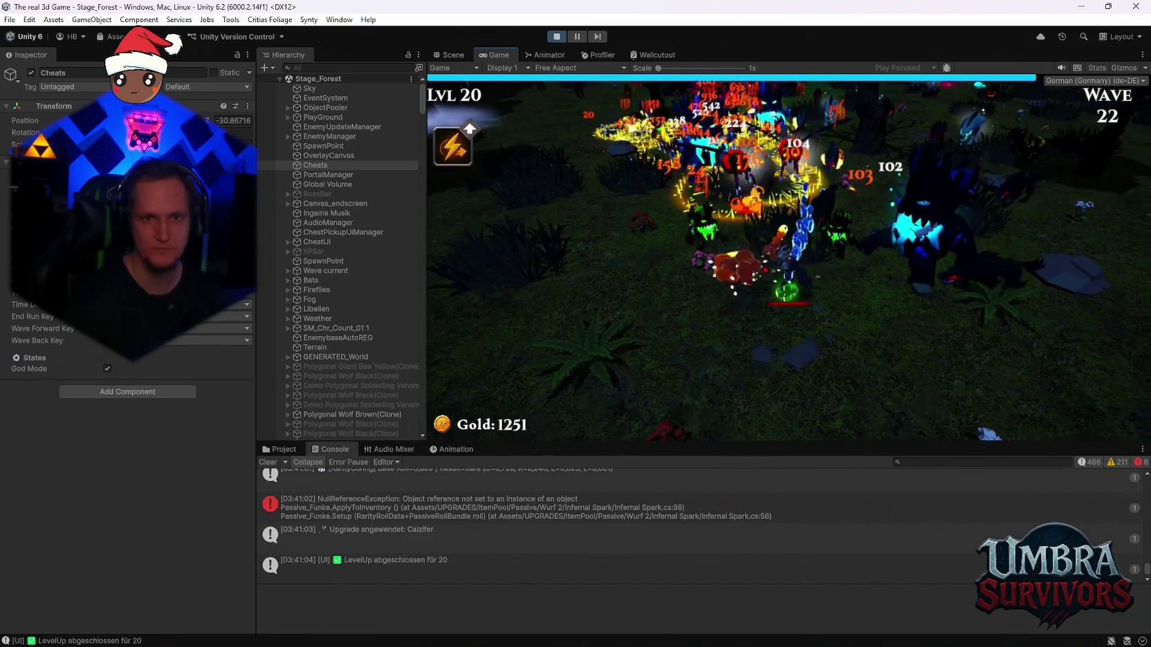
pyautogui.click(949, 286)
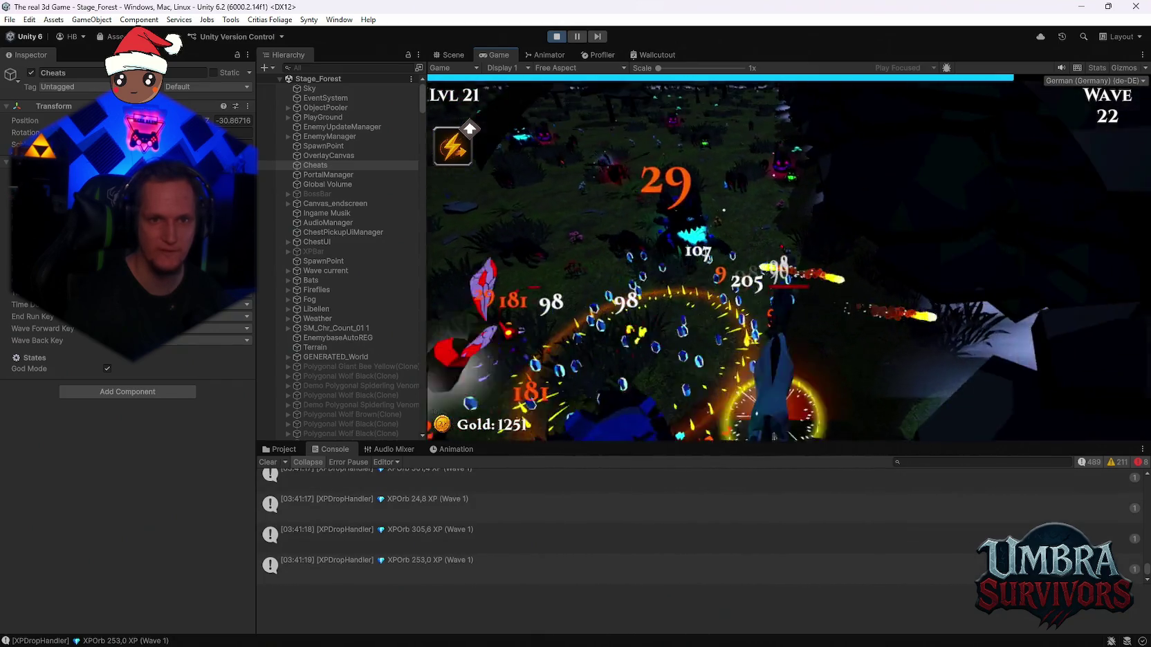
pyautogui.click(809, 231)
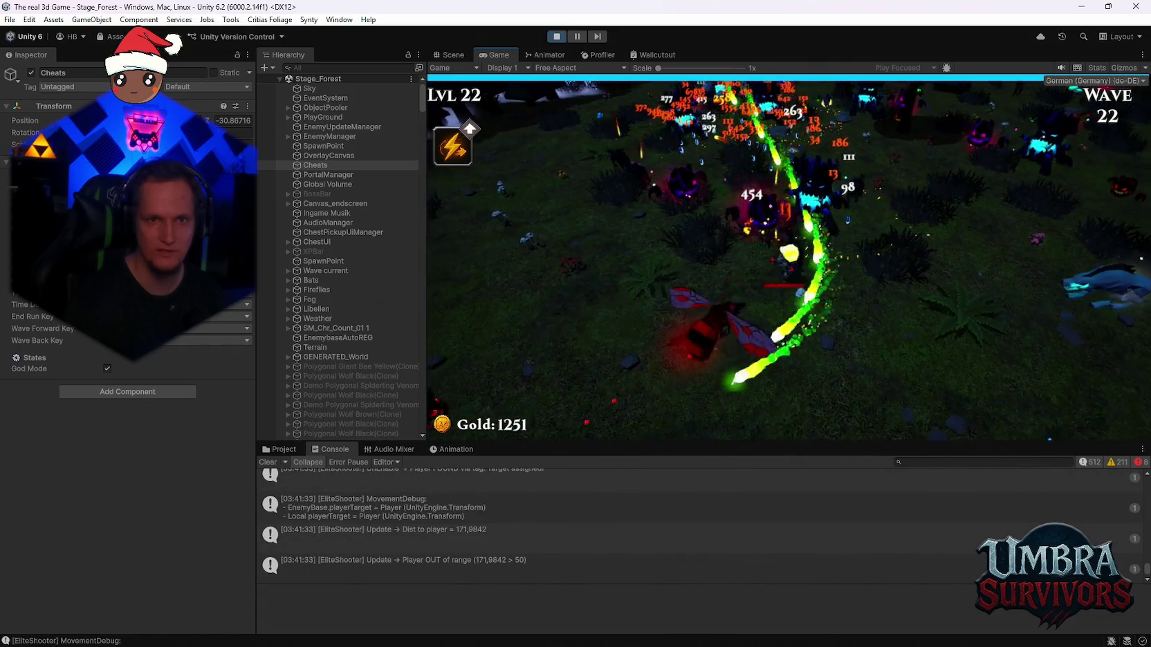
# Take Infernal Sigil, another card and Nova, then pause the game at level 25
pyautogui.click(784, 271)
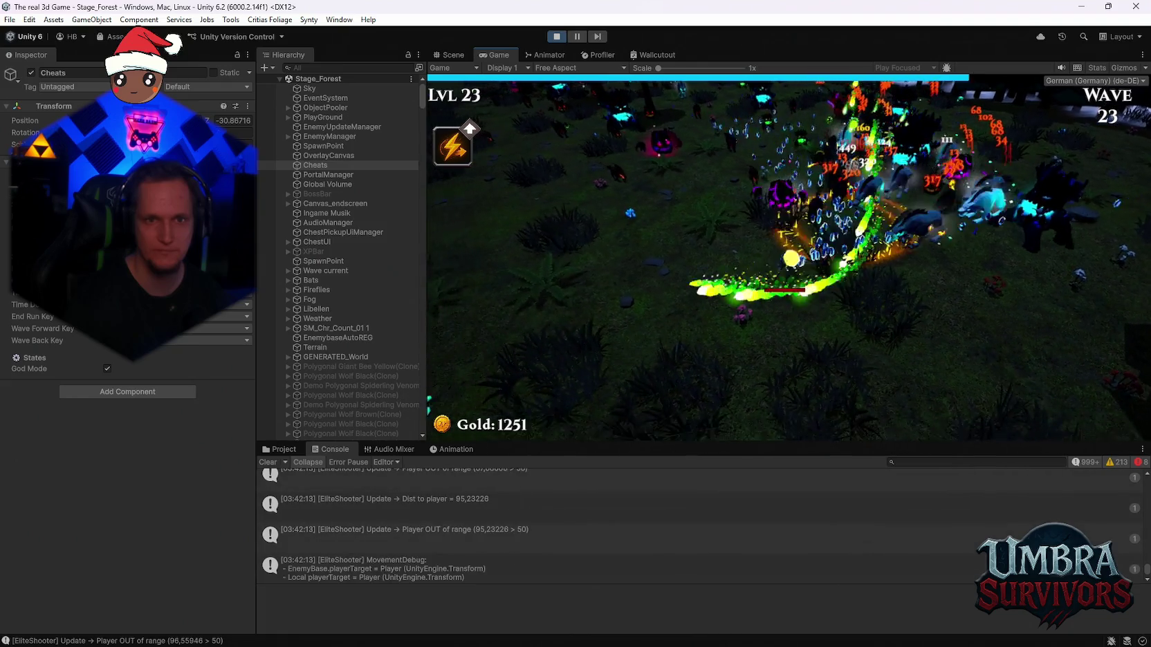
pyautogui.click(937, 271)
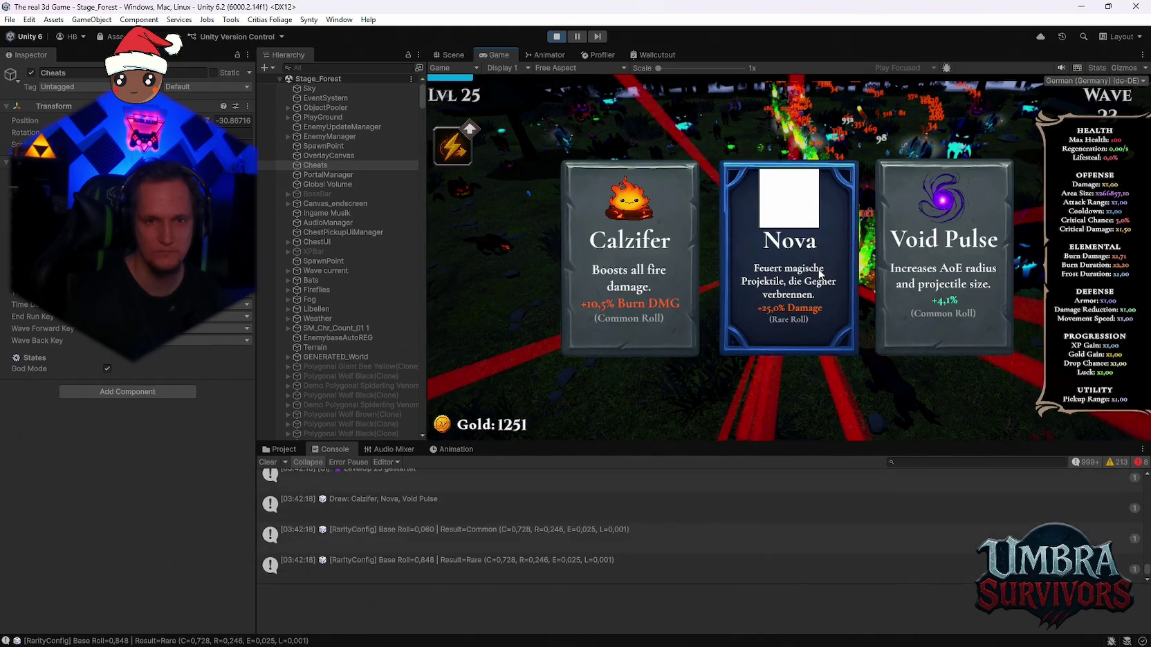
pyautogui.click(819, 273)
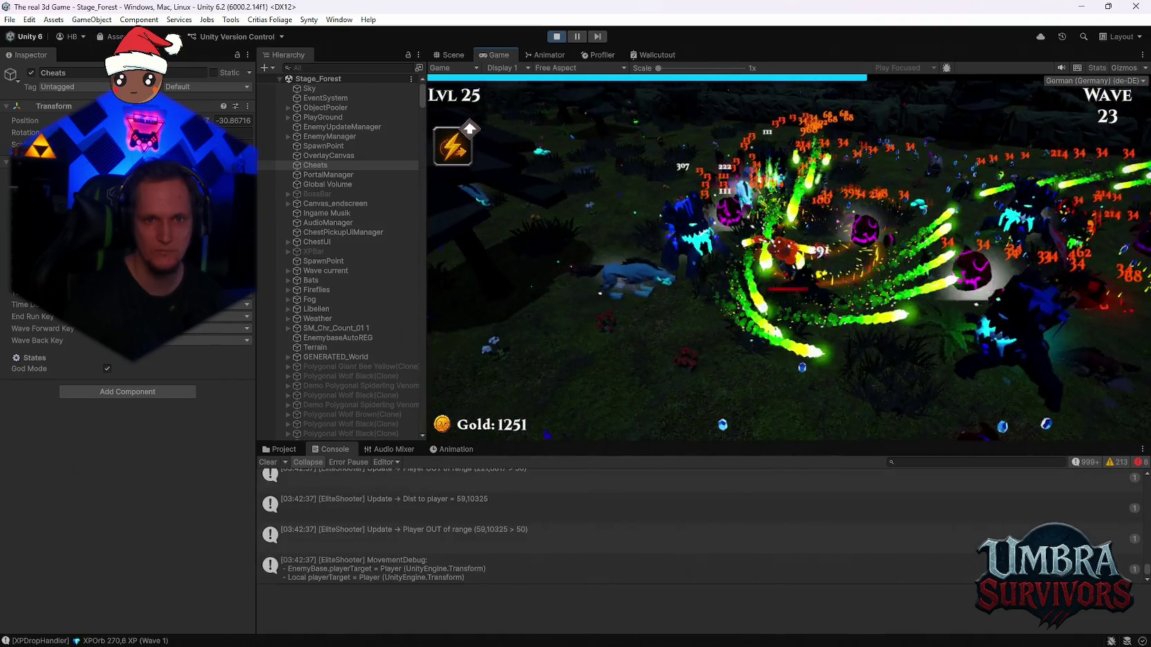
pyautogui.press('Escape')
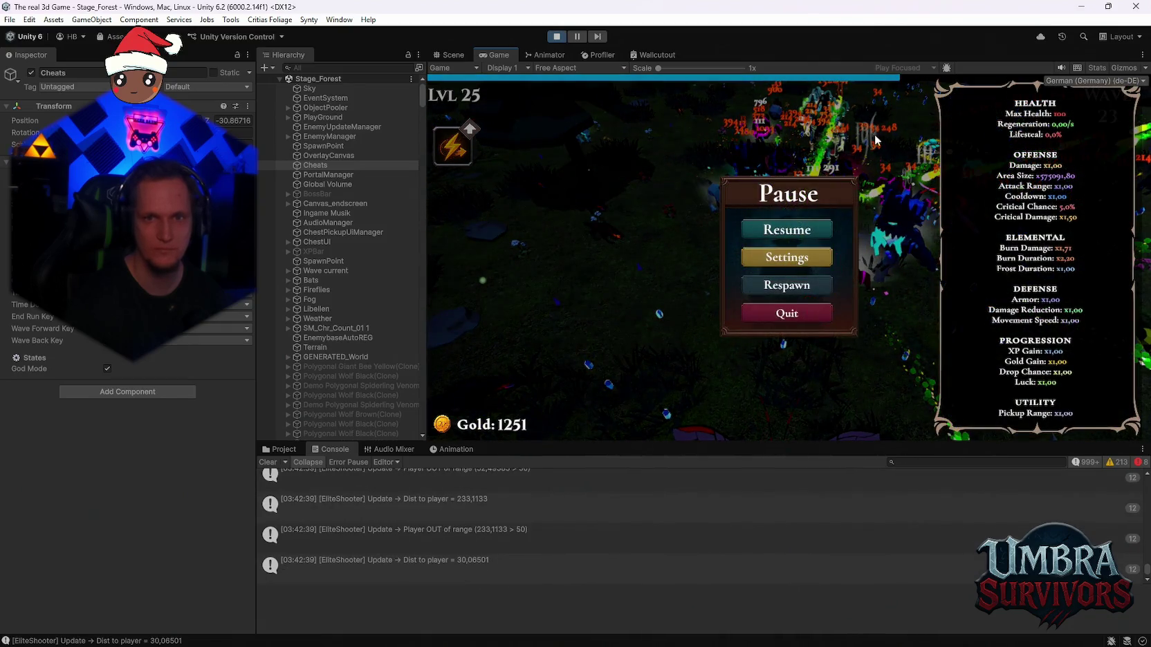
# Resume the game and collect the Shadowstride reward
pyautogui.click(789, 231)
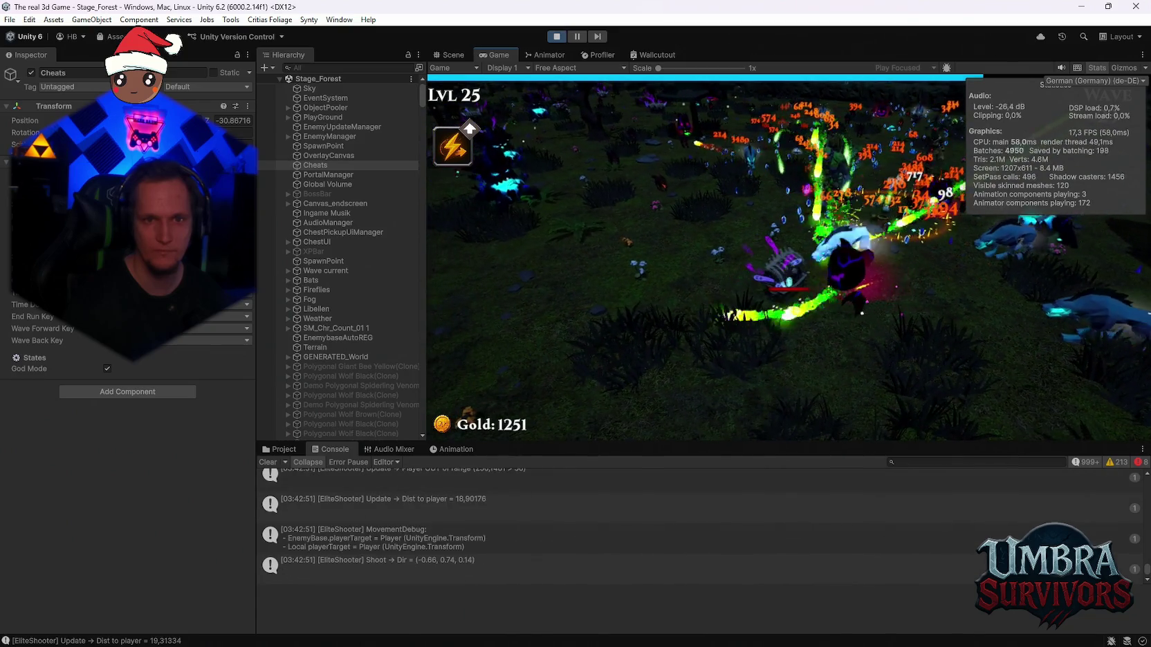
pyautogui.click(798, 375)
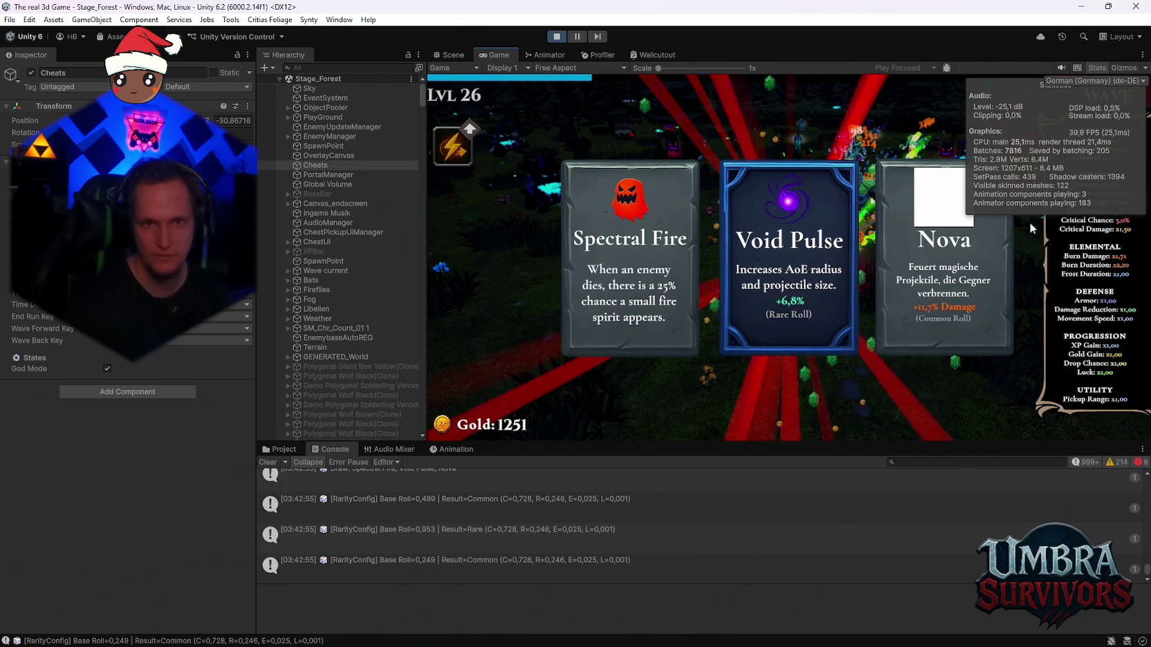
# Hide the stats overlay, take Spectral Fire, Nova and Calzifer, collect Darkstep, then pause
pyautogui.click(1097, 68)
pyautogui.click(678, 296)
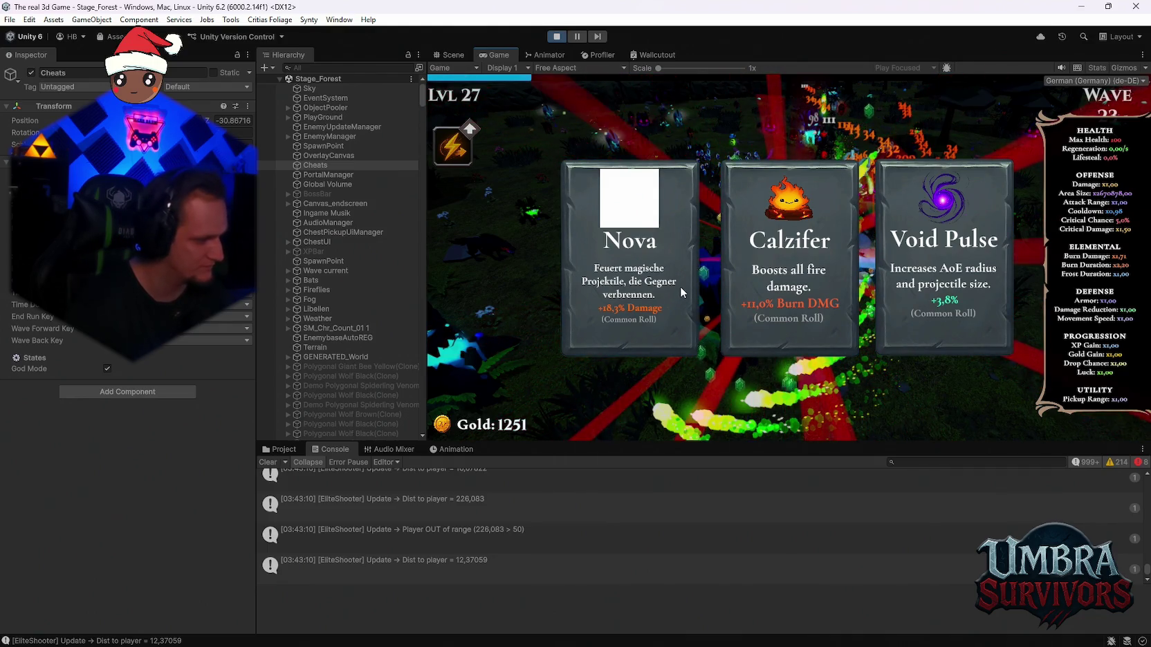
pyautogui.click(619, 285)
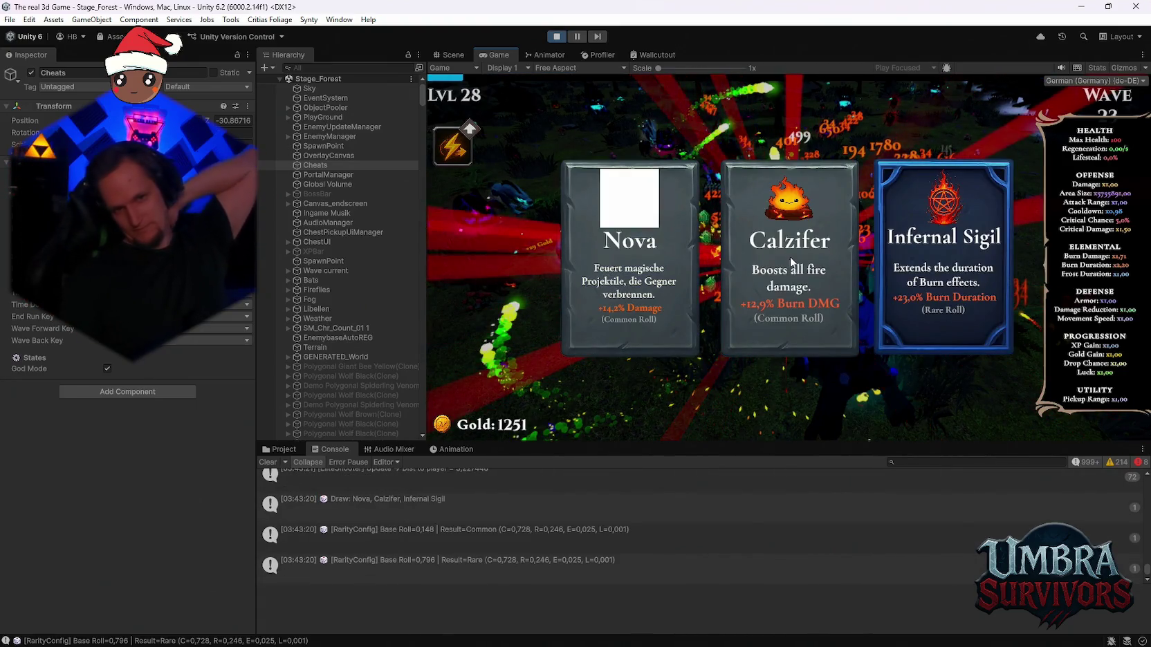
pyautogui.click(783, 278)
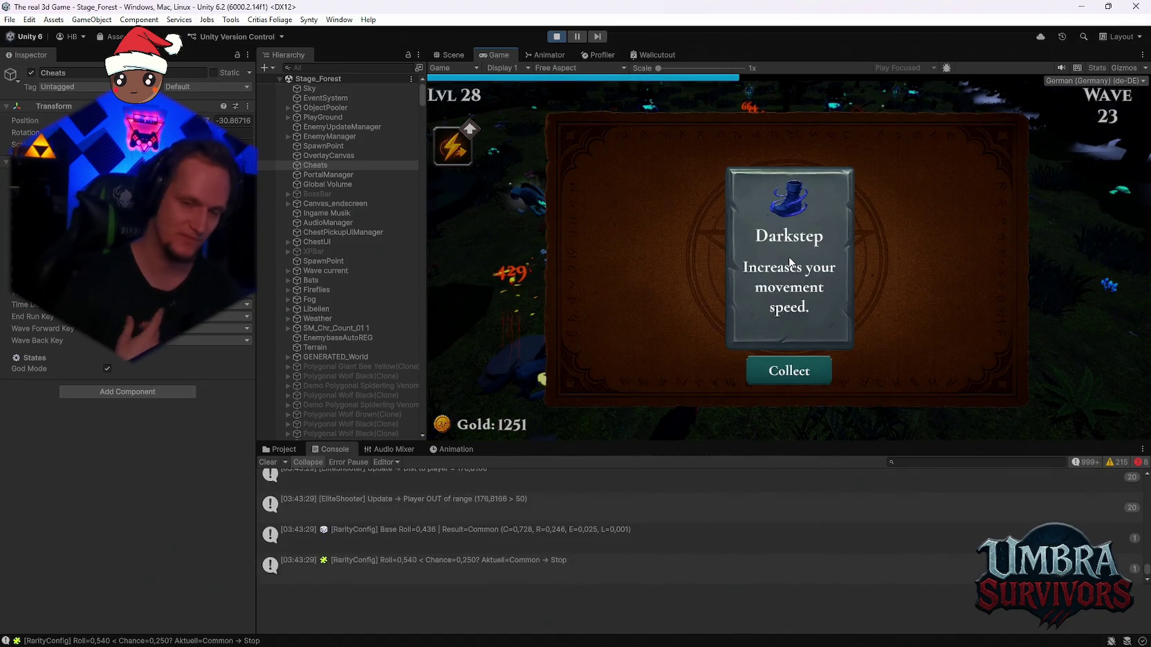
pyautogui.click(814, 368)
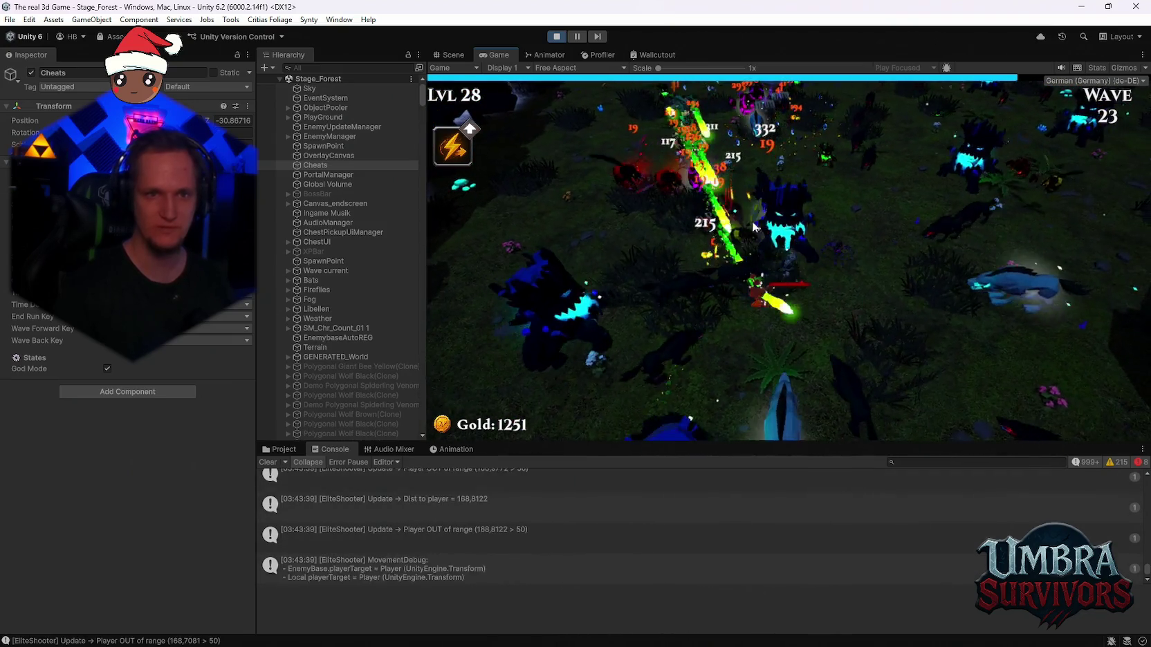
pyautogui.press('Escape')
# Stop Play mode to return to the Stage_Hub scene in the editor
pyautogui.click(562, 39)
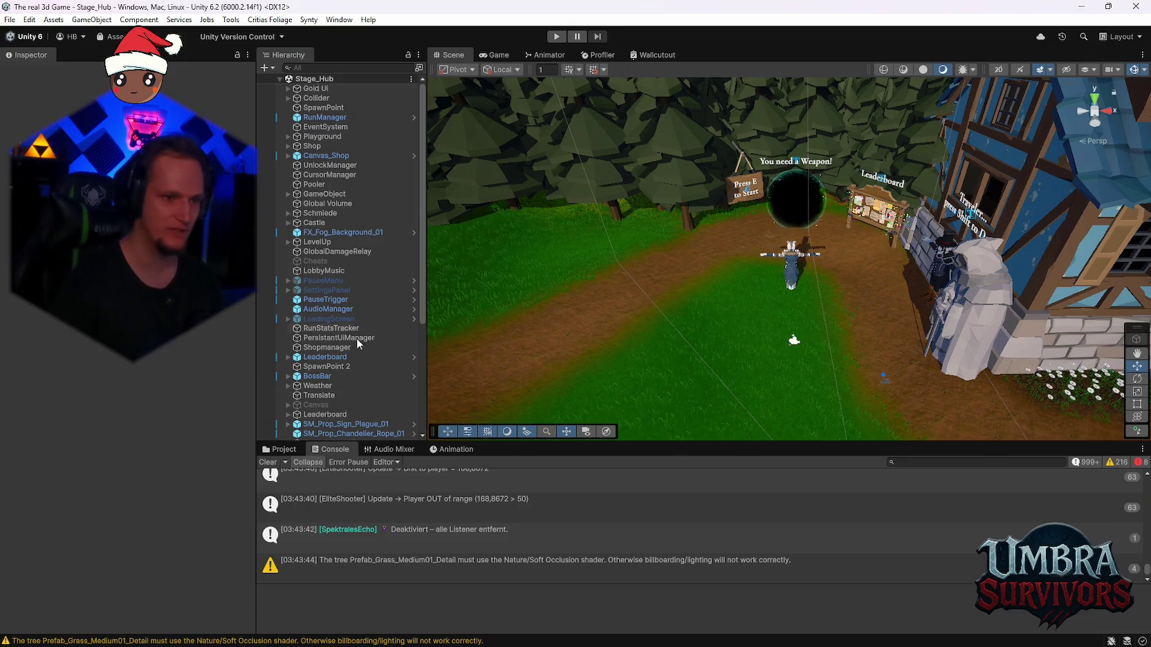
# In the Project browser, navigate past Feuer Dash to the UPGRADES/New/Ice folder
pyautogui.click(279, 450)
pyautogui.scroll(-5, 303, 563)
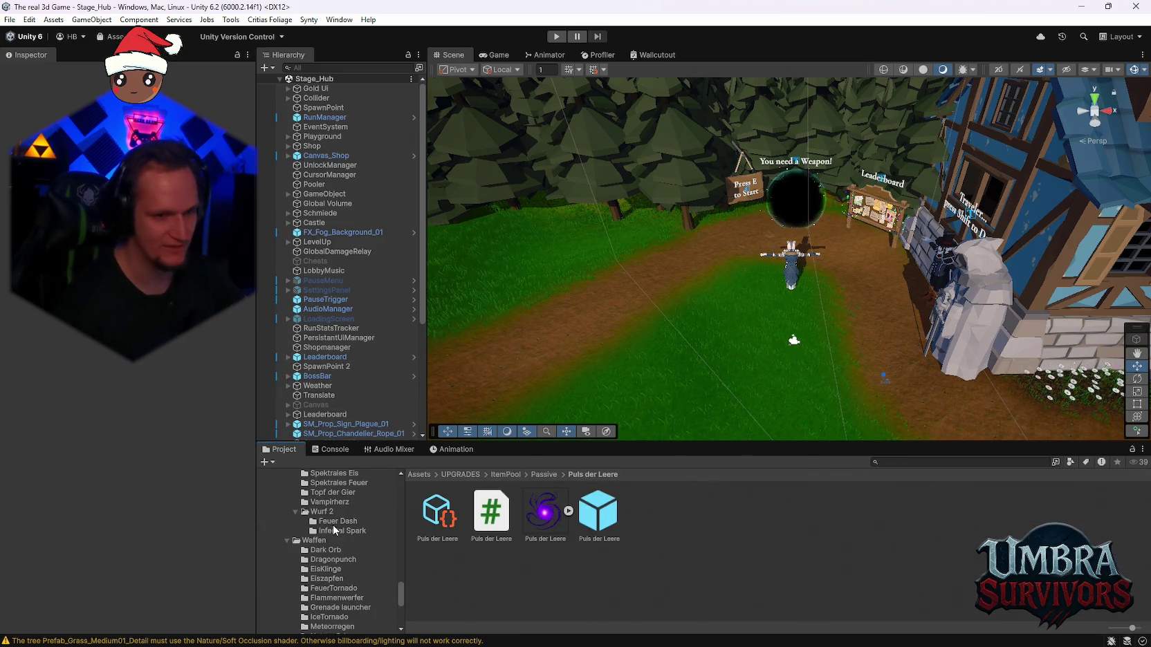
pyautogui.click(337, 522)
pyautogui.scroll(-4, 342, 549)
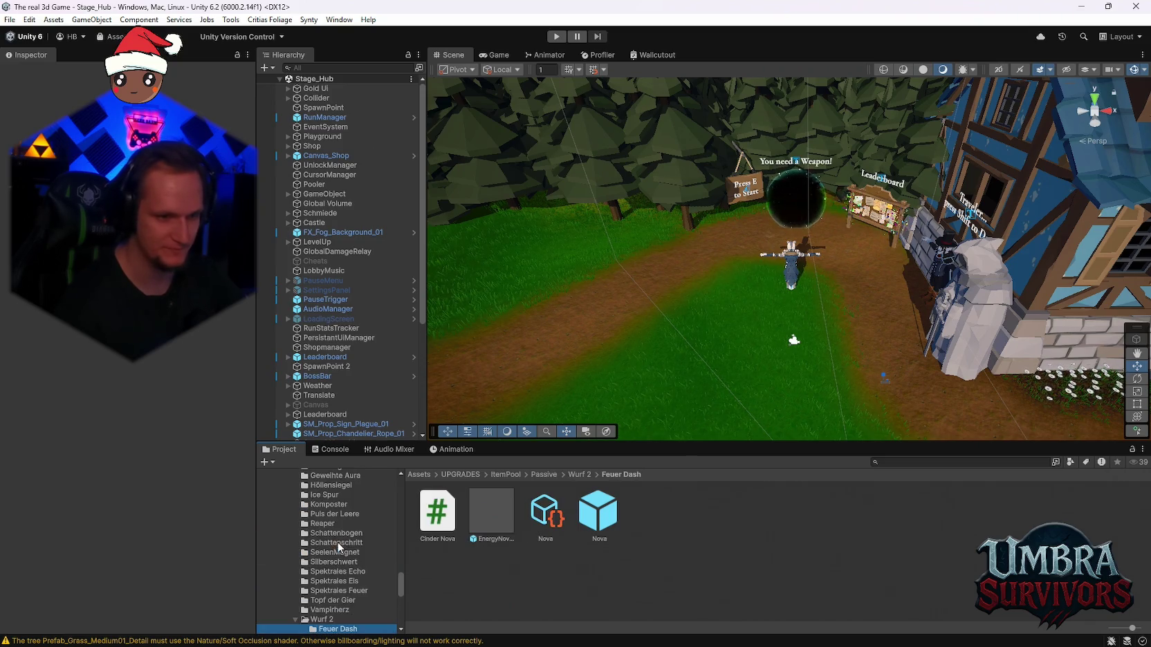
pyautogui.scroll(-4, 346, 557)
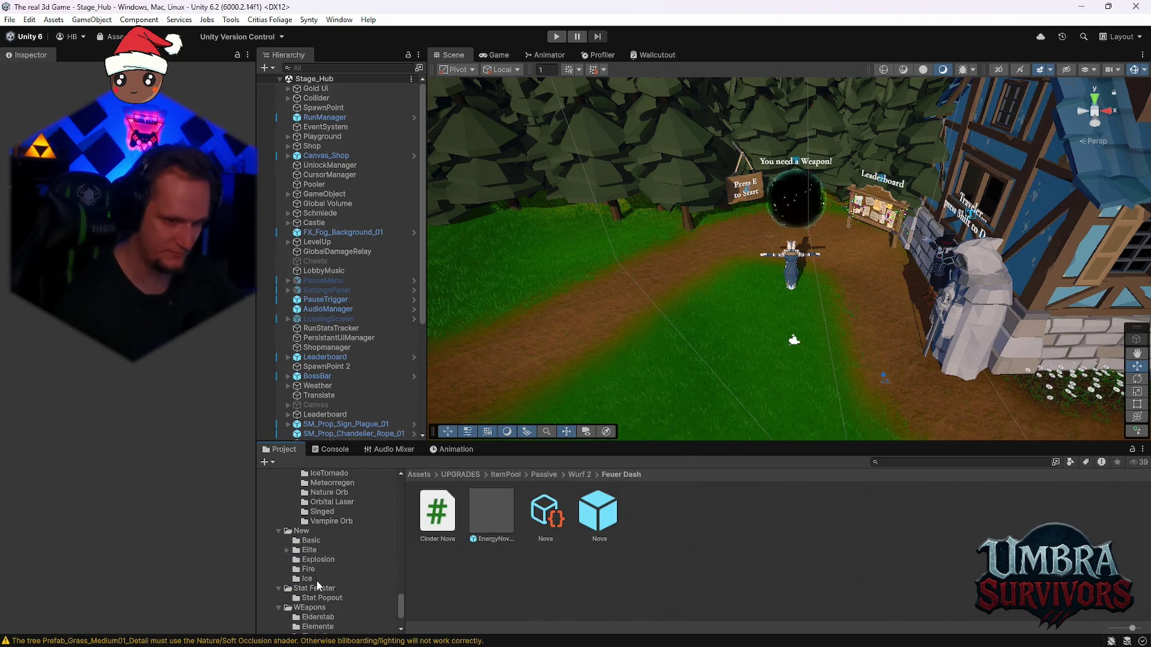
pyautogui.scroll(3, 322, 565)
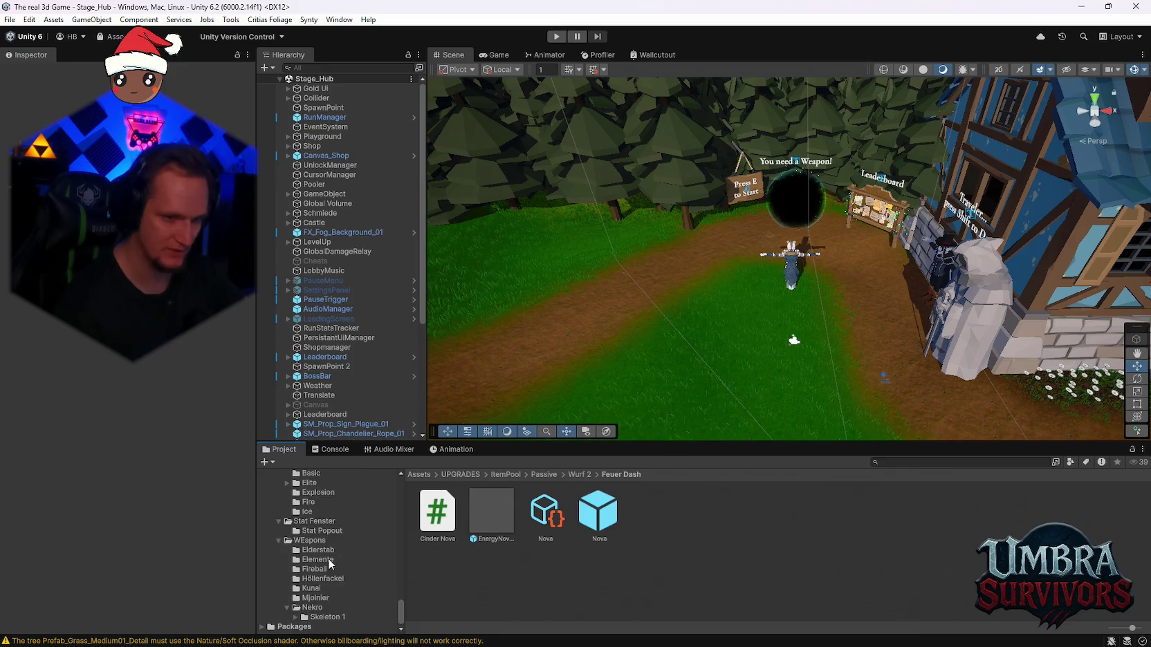
pyautogui.click(310, 583)
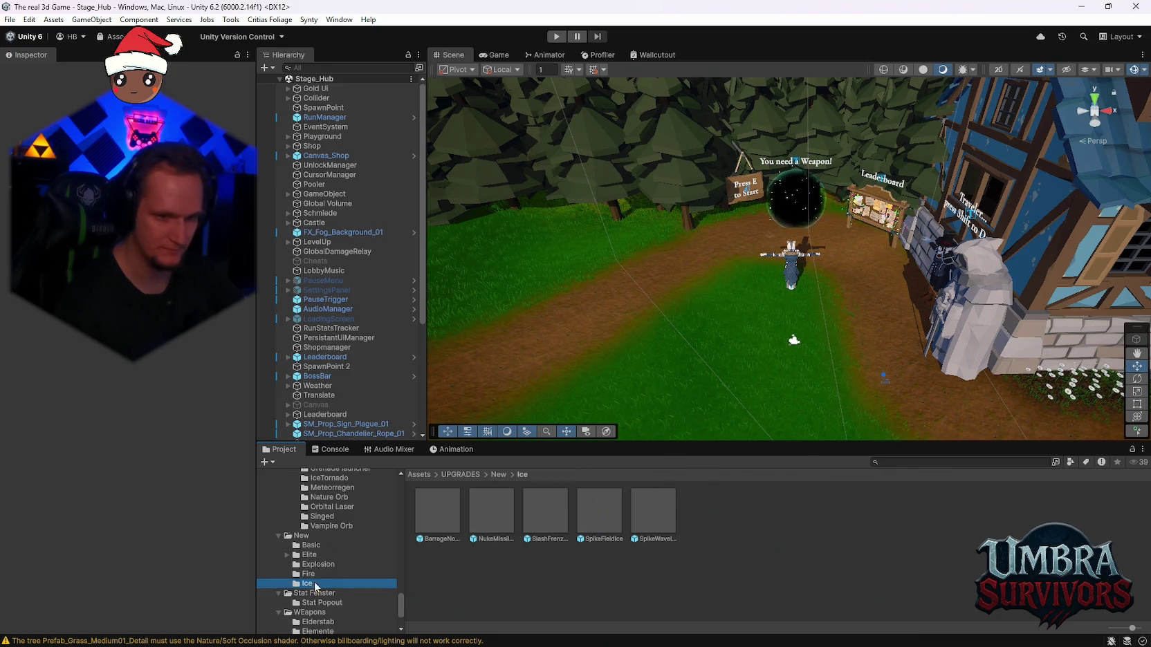
# Preview the ice prefabs from BarrageNovaIce2 to SpikeFieldIce and open SpikeFieldIce
pyautogui.click(449, 531)
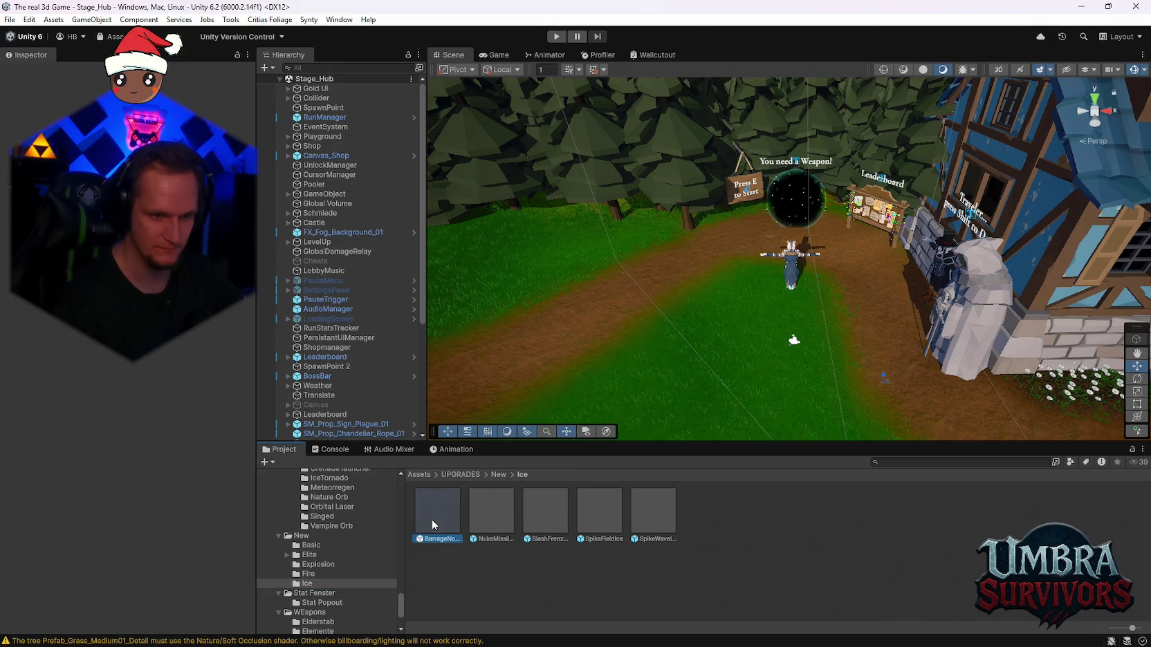
pyautogui.click(486, 519)
pyautogui.click(531, 522)
pyautogui.click(605, 519)
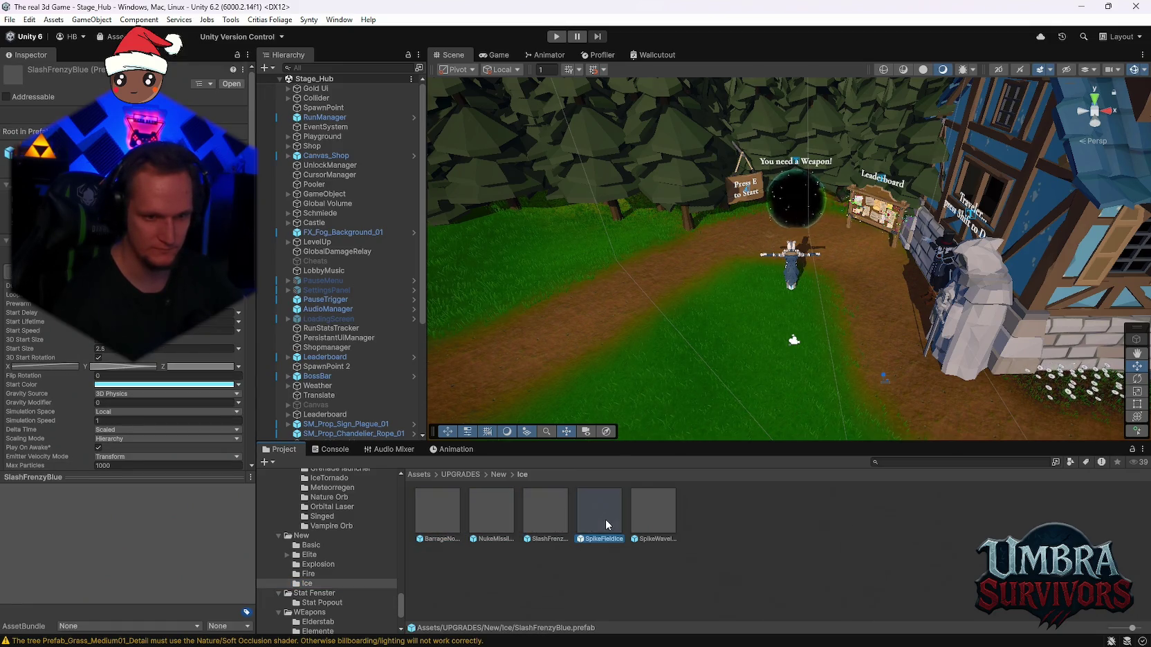
pyautogui.doubleClick(605, 519)
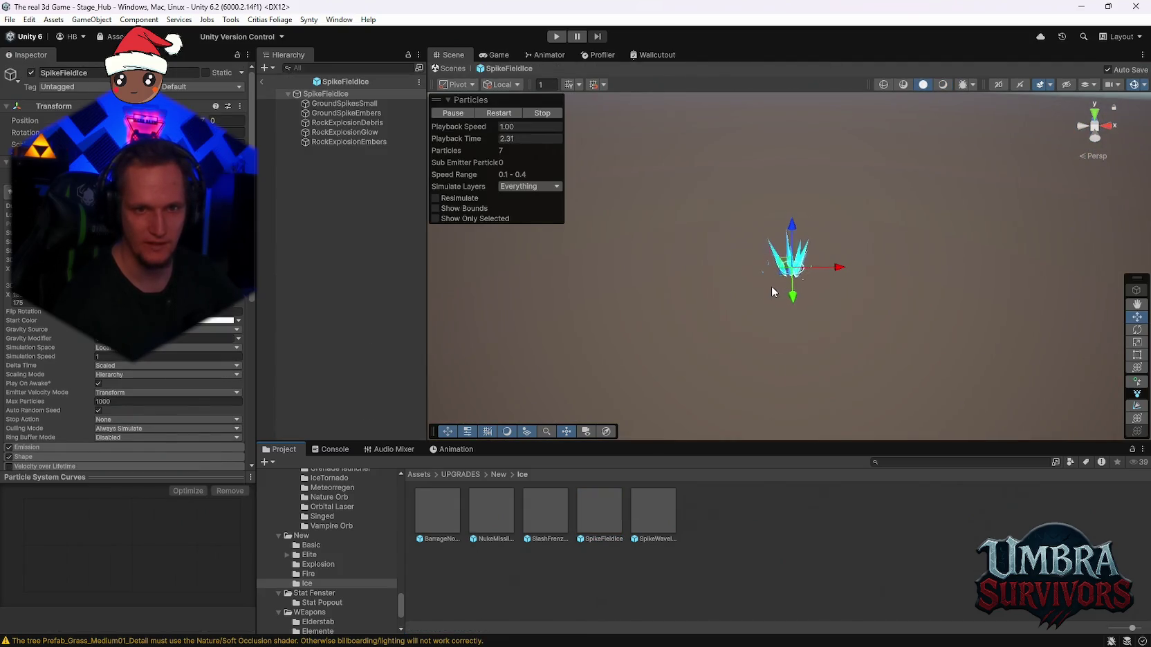
# Replay the SpikeFieldIce ice-spike burst six times with the Particles overlay's Restart
pyautogui.click(492, 112)
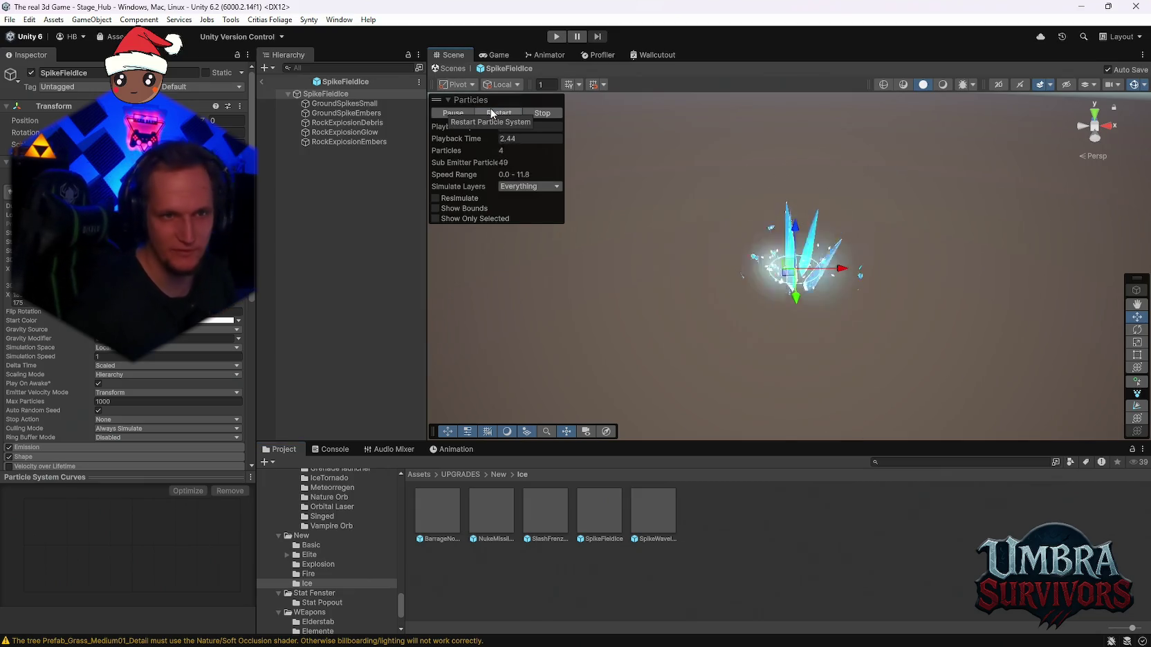
pyautogui.click(497, 111)
pyautogui.click(496, 111)
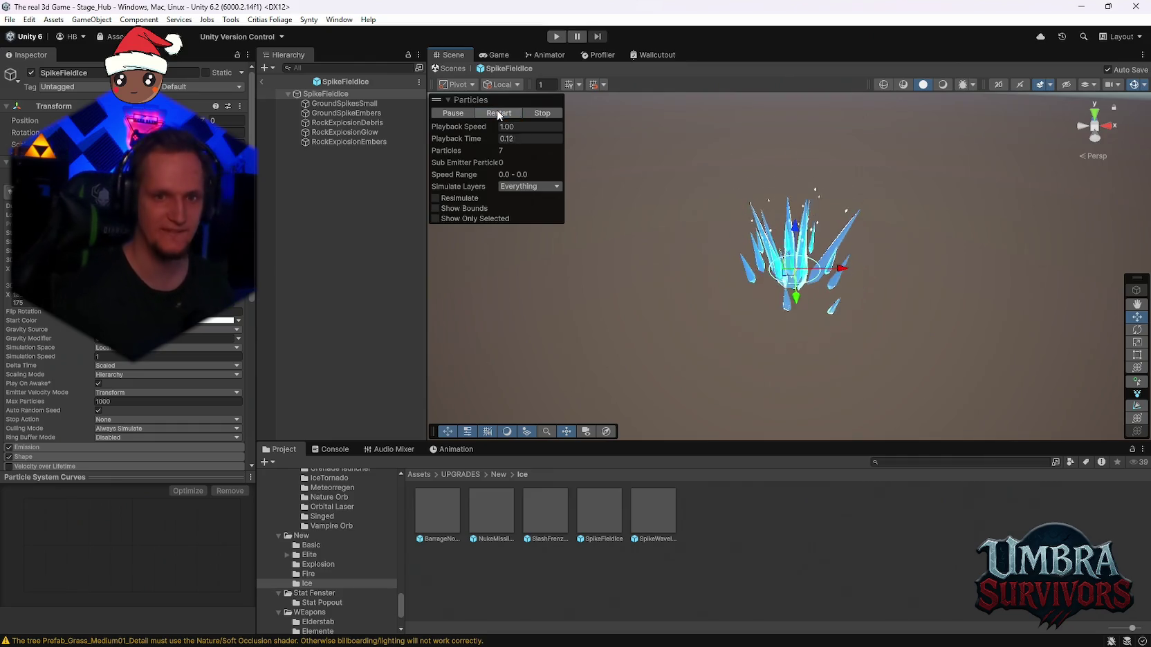
pyautogui.click(496, 110)
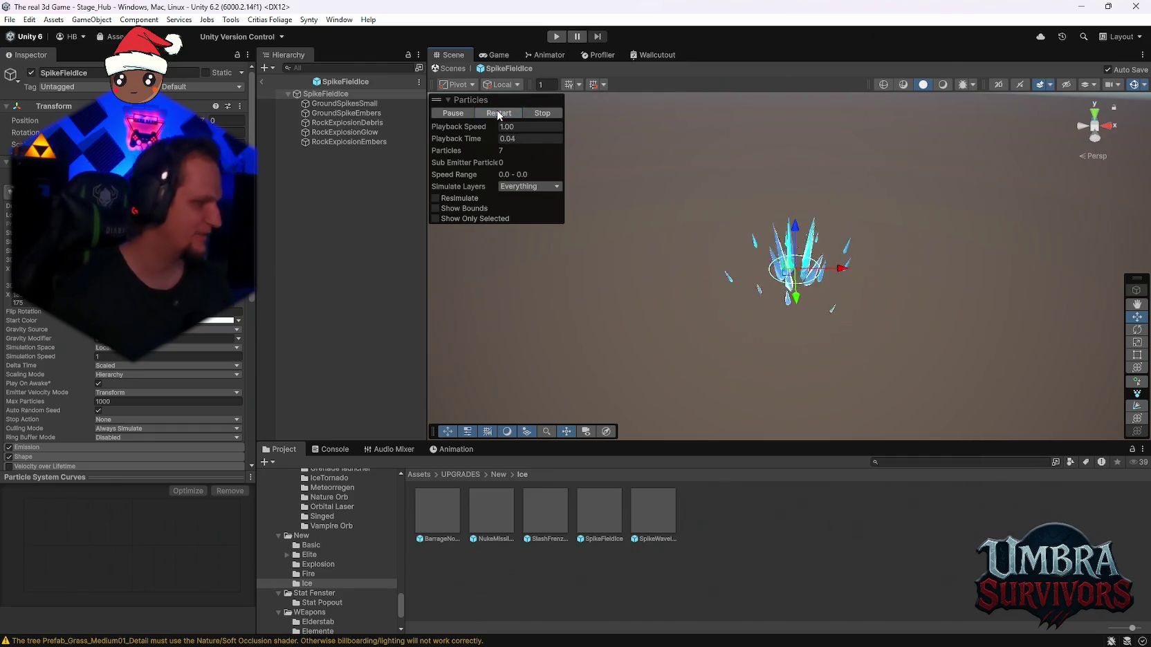
pyautogui.click(496, 109)
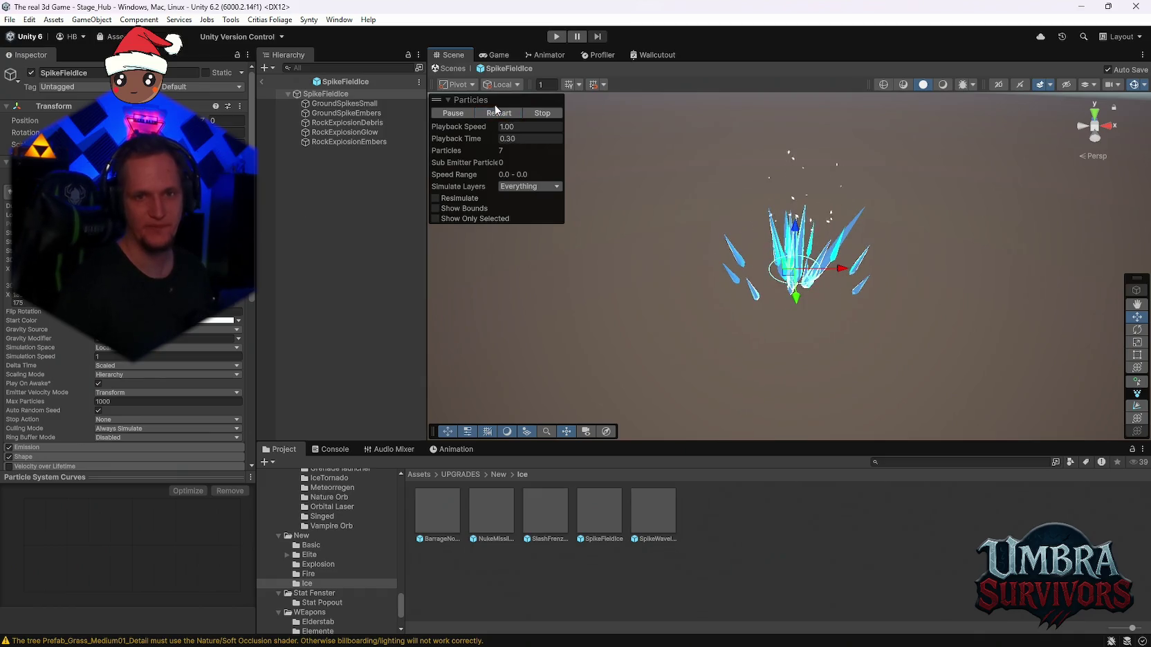
pyautogui.click(496, 110)
# Open the SpikeWaveIce prefab, replay its particle effect, then close the Unity editor
pyautogui.doubleClick(668, 507)
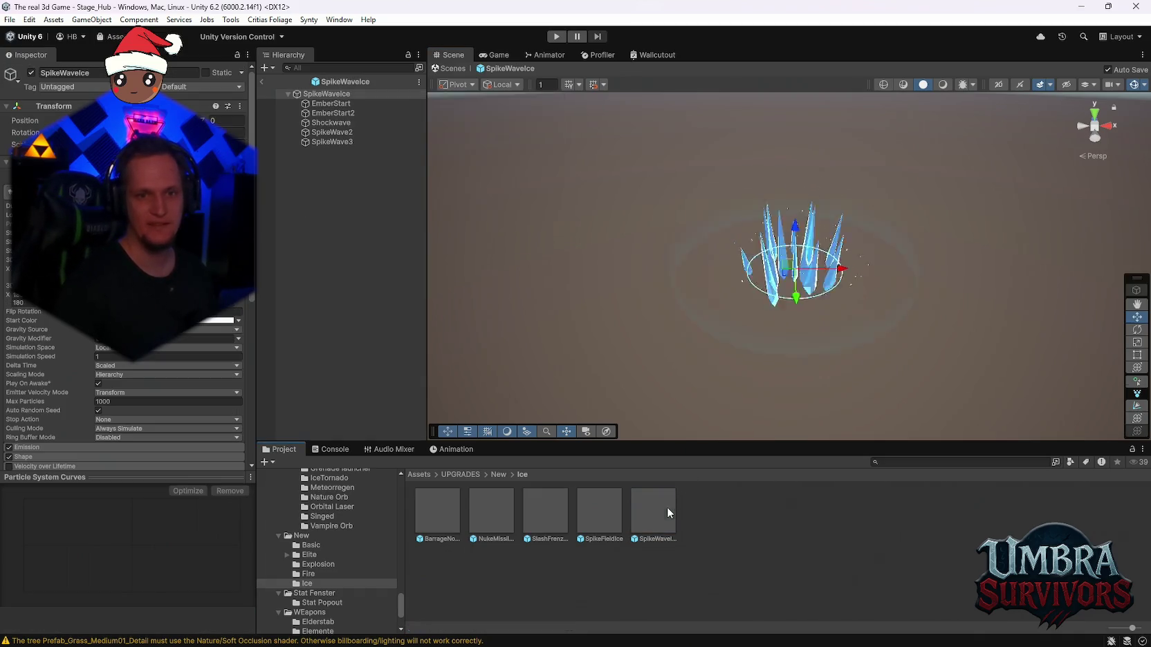
pyautogui.click(498, 113)
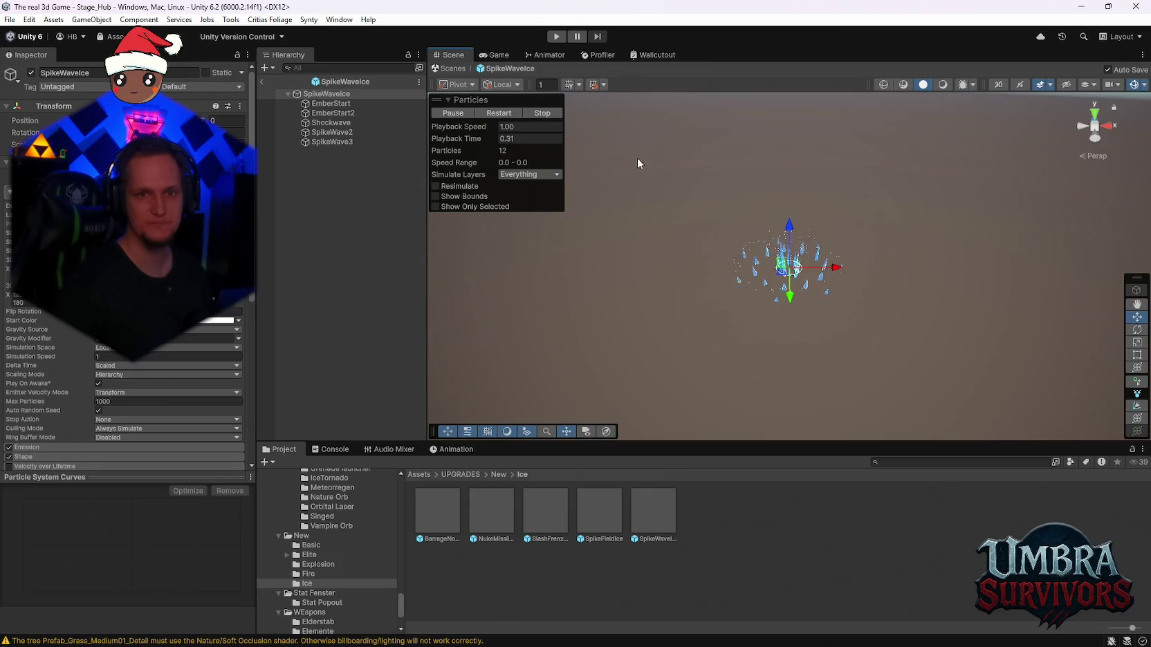
pyautogui.click(1081, 6)
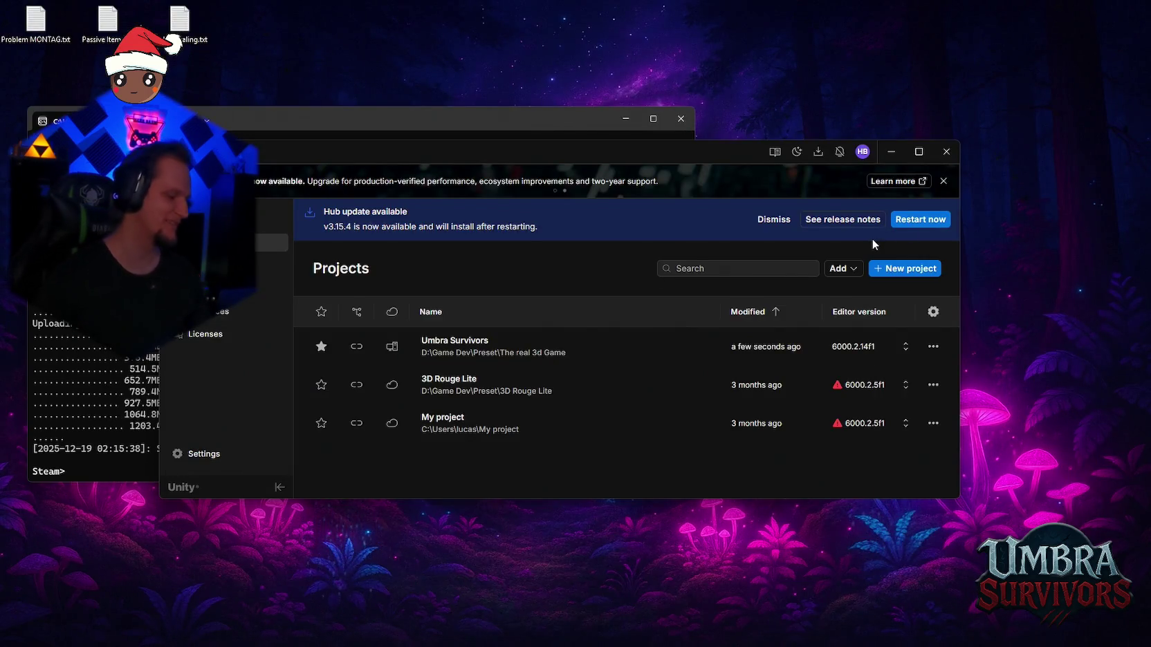